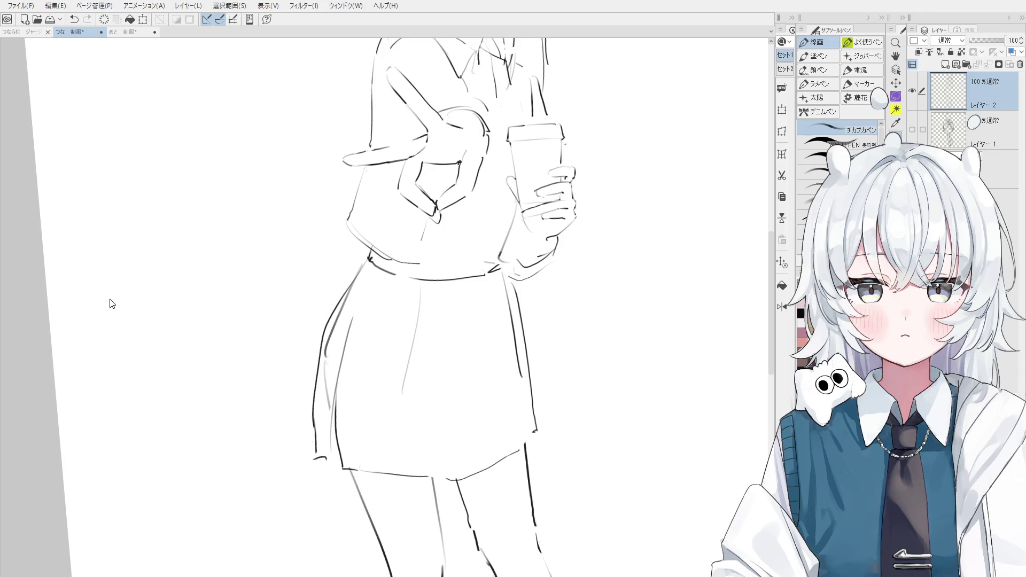
# Touch up the face and neck line art with the Pen and Eraser, removing stray shoulder strokes
pyautogui.scroll(-2, 111, 304)
pyautogui.scroll(-2, 112, 303)
pyautogui.scroll(-1, 112, 304)
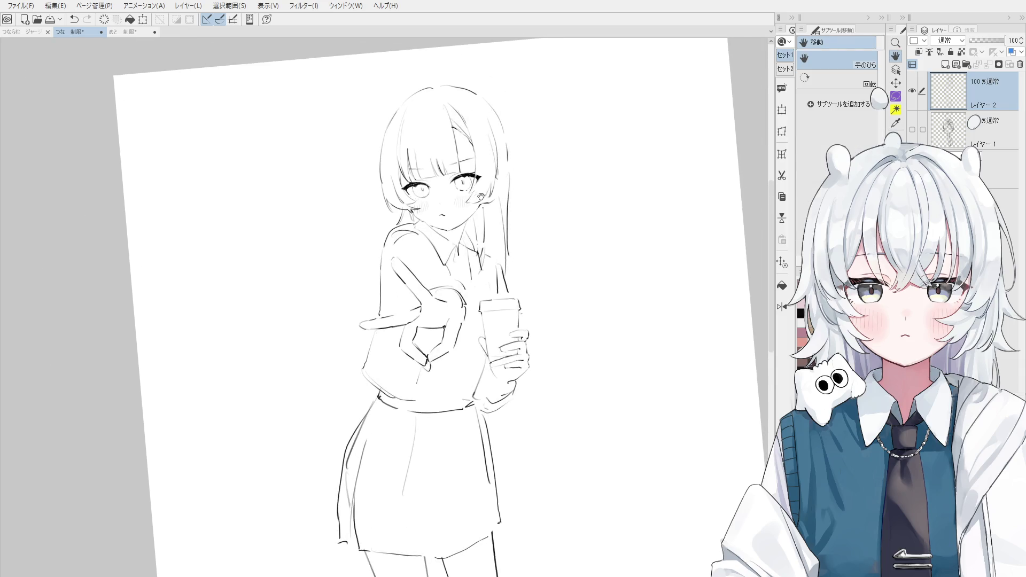
pyautogui.press('e')
pyautogui.scroll(3, 421, 225)
pyautogui.press('p')
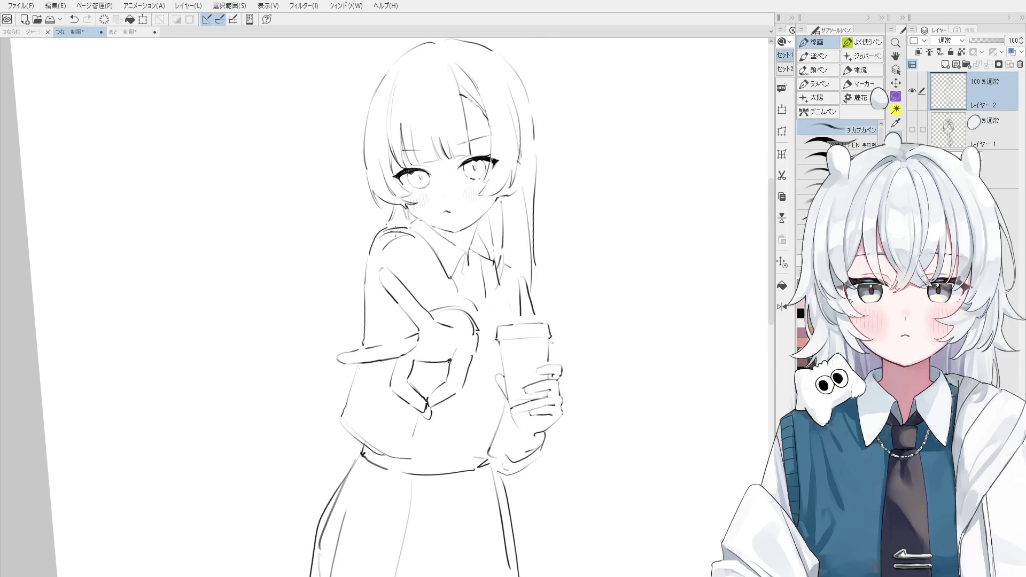
pyautogui.press('e')
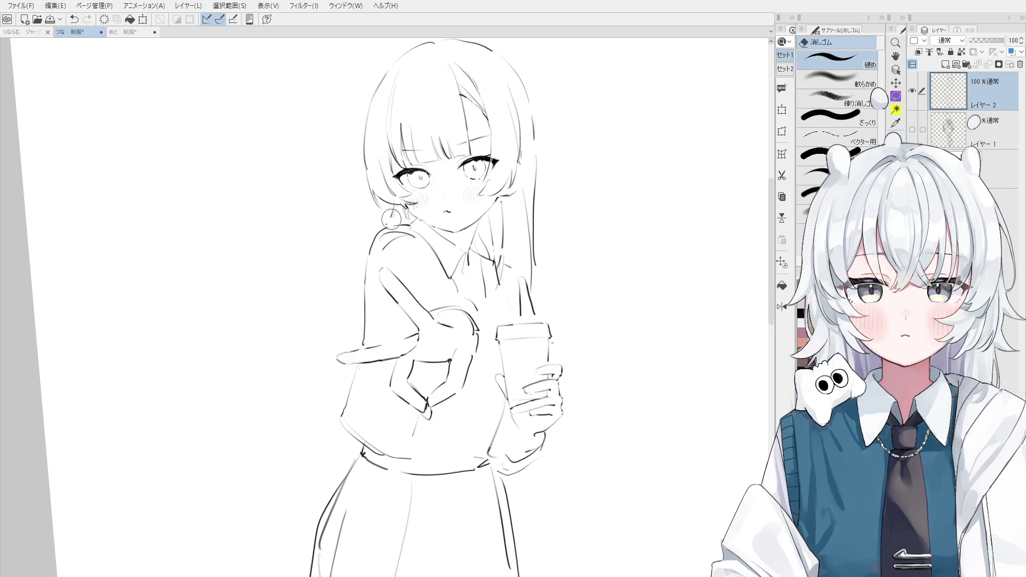
pyautogui.press('p')
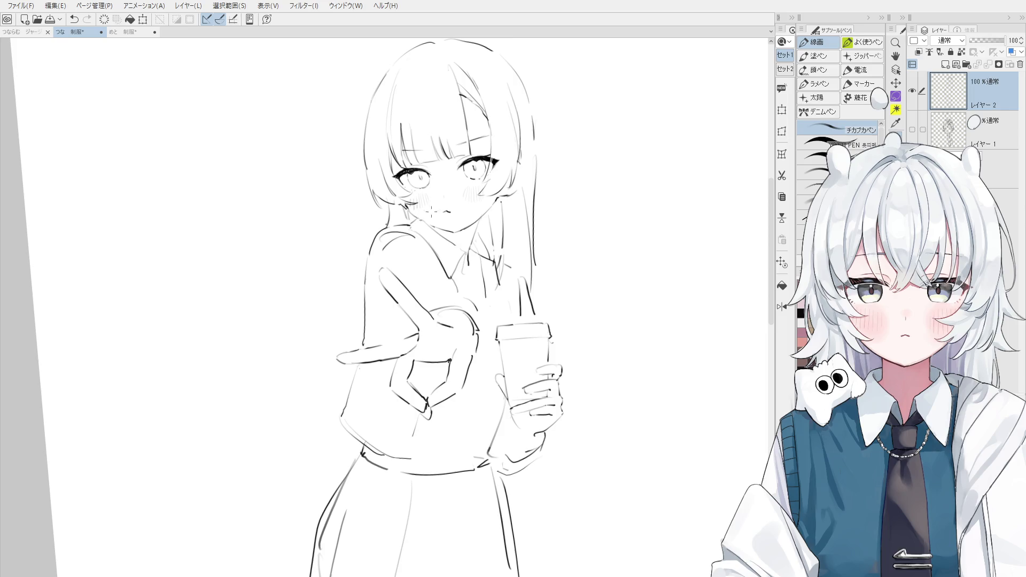
pyautogui.scroll(3, 447, 241)
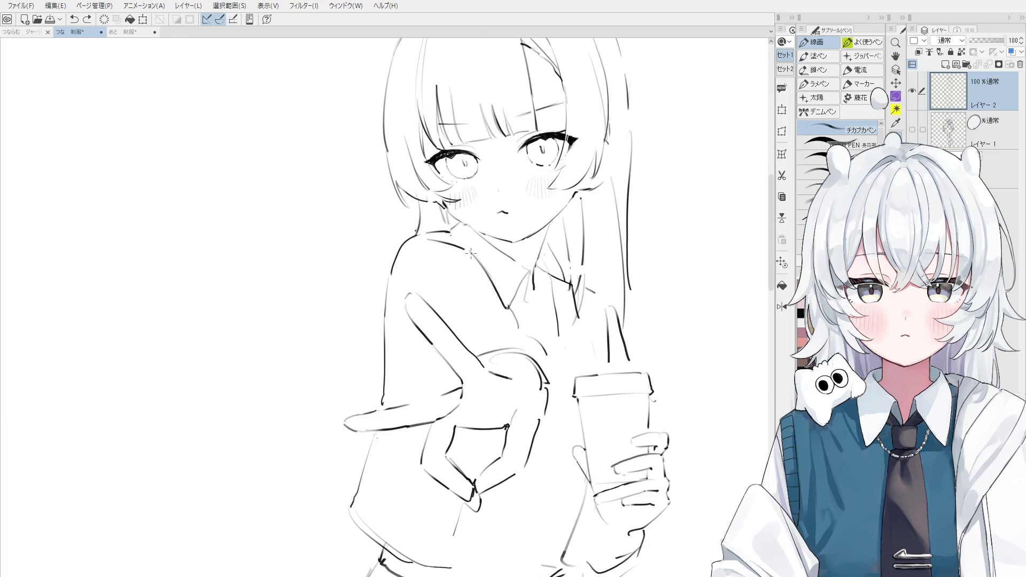
pyautogui.scroll(-2, 471, 208)
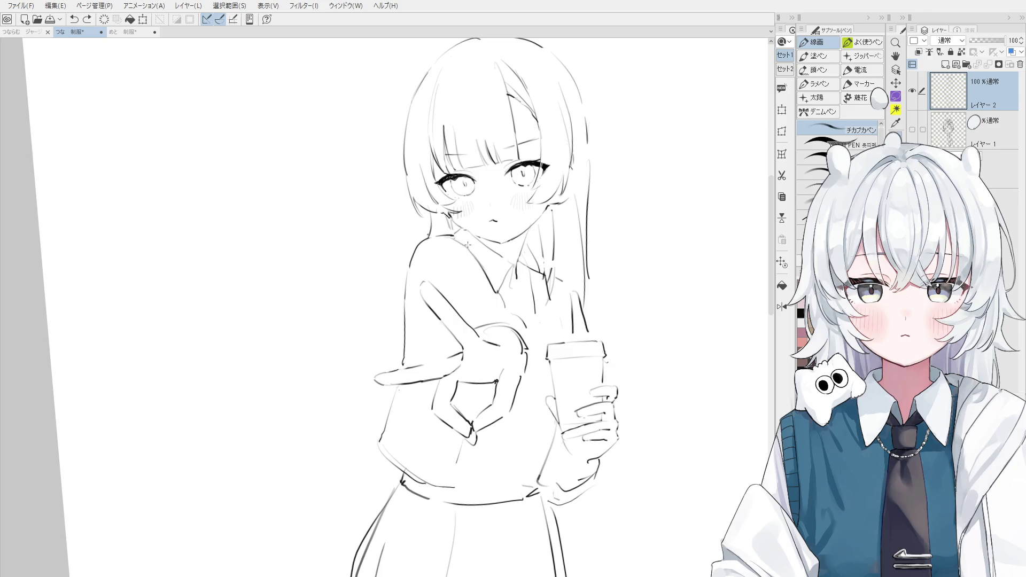
pyautogui.scroll(-1, 469, 252)
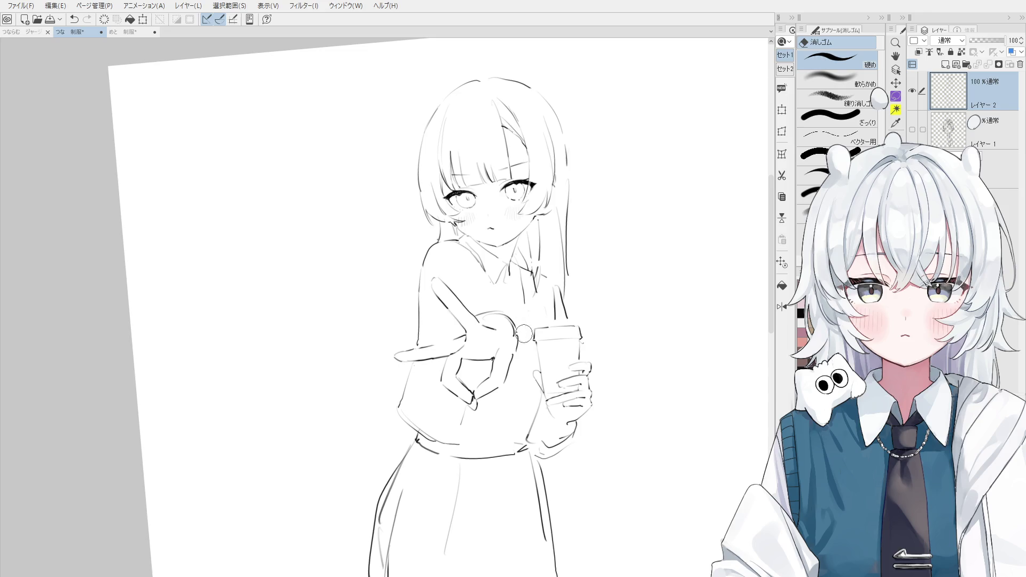
# Rotate the canvas upright, then redraw the leg line and the skirt's right hip line
pyautogui.moveTo(513, 310); pyautogui.dragTo(497, 160)
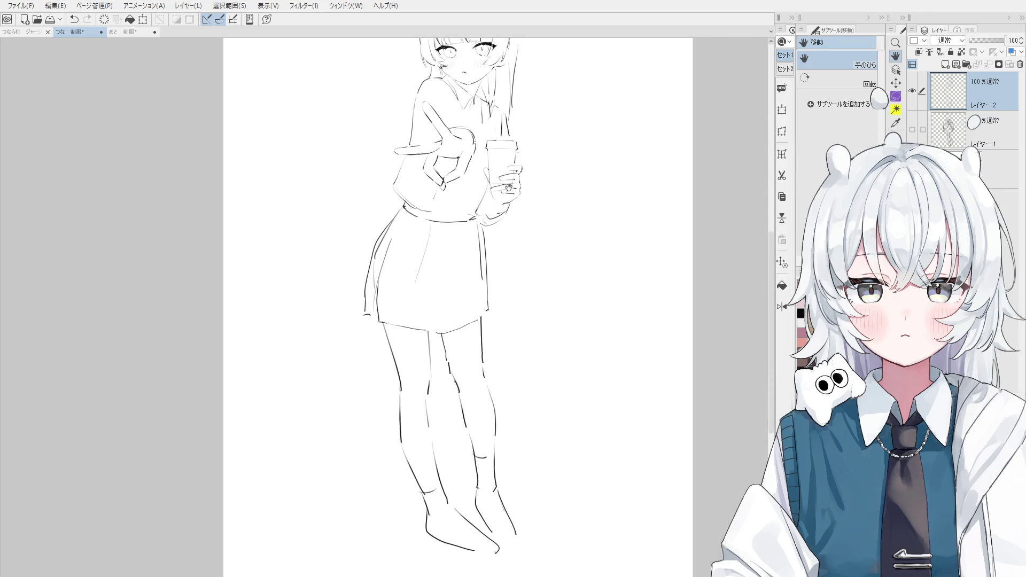
pyautogui.press('e')
pyautogui.press('p')
pyautogui.hotkey('ctrl', 'z')
pyautogui.moveTo(431, 394); pyautogui.dragTo(439, 441)
pyautogui.moveTo(474, 268); pyautogui.dragTo(472, 297)
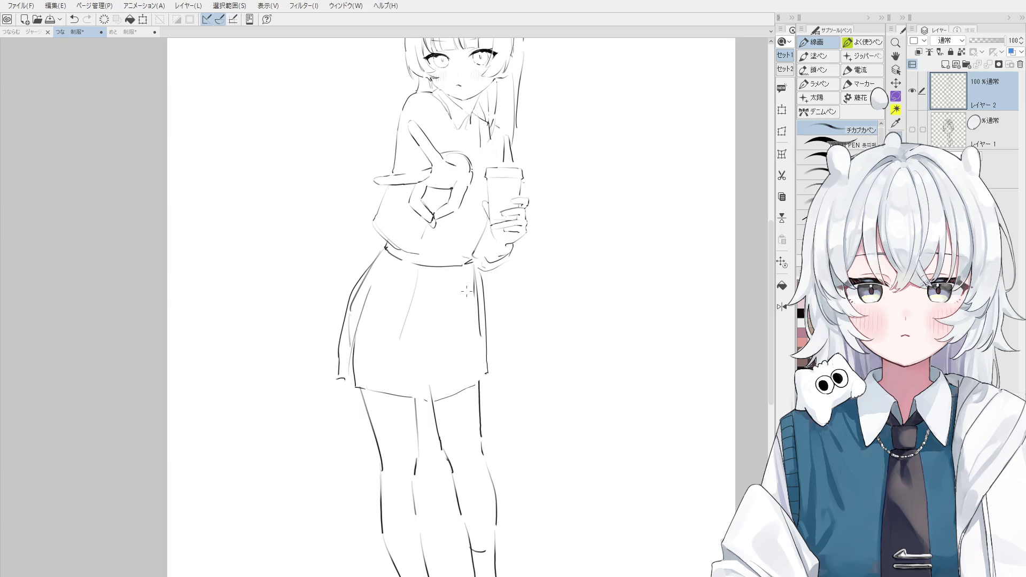
# Erase part of the sweater hem line and the old left skirt hem
pyautogui.press('e')
pyautogui.scroll(2, 409, 309)
pyautogui.moveTo(422, 246); pyautogui.dragTo(443, 281)
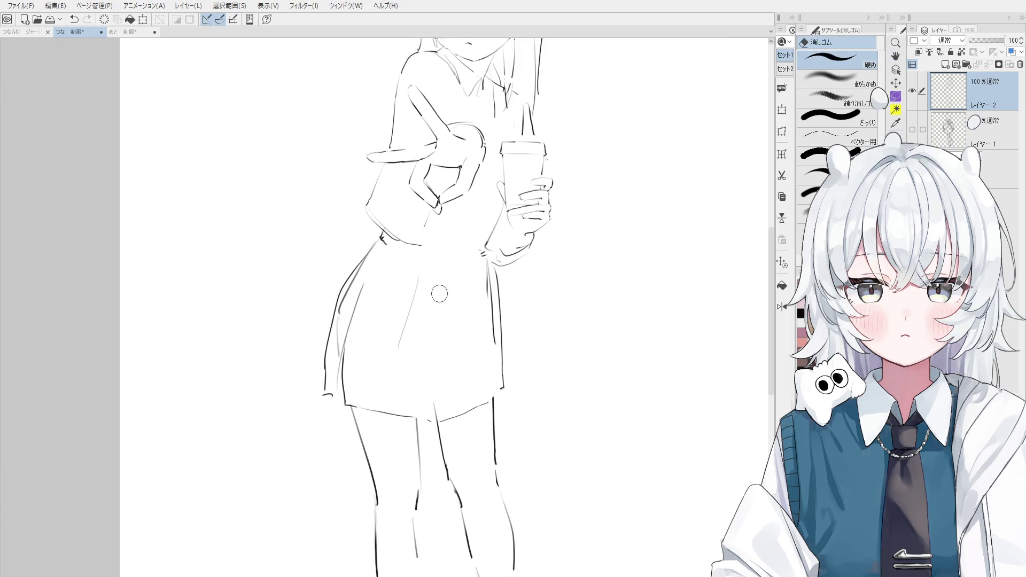
pyautogui.moveTo(372, 412)
pyautogui.mouseDown()
pyautogui.moveTo(418, 396)
pyautogui.moveTo(343, 419)
pyautogui.moveTo(366, 390)
pyautogui.moveTo(393, 404)
pyautogui.moveTo(356, 426)
pyautogui.mouseUp()
pyautogui.press('p')
pyautogui.hotkey('ctrl', 'z')
# Erase the old right skirt-hem stroke
pyautogui.press('e')
pyautogui.press('p')
pyautogui.press('e')
pyautogui.press('p')
pyautogui.press('e')
pyautogui.moveTo(431, 421); pyautogui.dragTo(494, 393)
pyautogui.press('p')
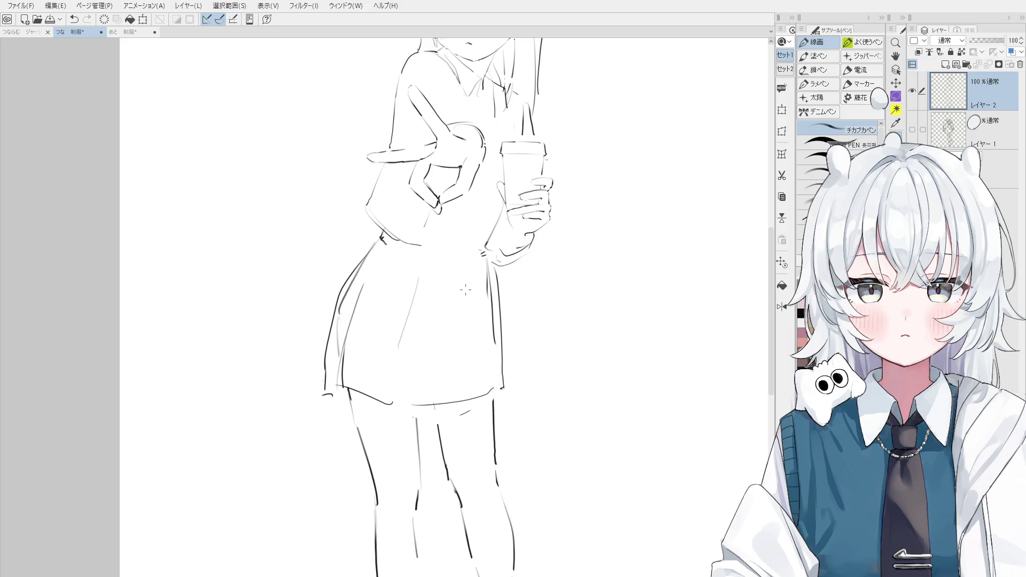
# Draw a new waistline across the skirt top, undoing trial strokes
pyautogui.moveTo(431, 224)
pyautogui.mouseDown()
pyautogui.moveTo(467, 241)
pyautogui.moveTo(485, 236)
pyautogui.mouseUp()
pyautogui.hotkey('ctrl', 'z')
pyautogui.moveTo(420, 246)
pyautogui.mouseDown()
pyautogui.moveTo(442, 235)
pyautogui.moveTo(478, 248)
pyautogui.mouseUp()
pyautogui.hotkey('ctrl', 'z')
pyautogui.moveTo(426, 227); pyautogui.dragTo(491, 240)
# Bring the upper body into view and try short shoulder strokes, undoing them
pyautogui.press('e')
pyautogui.press('space')
pyautogui.moveTo(512, 133); pyautogui.dragTo(502, 220)
pyautogui.press('p')
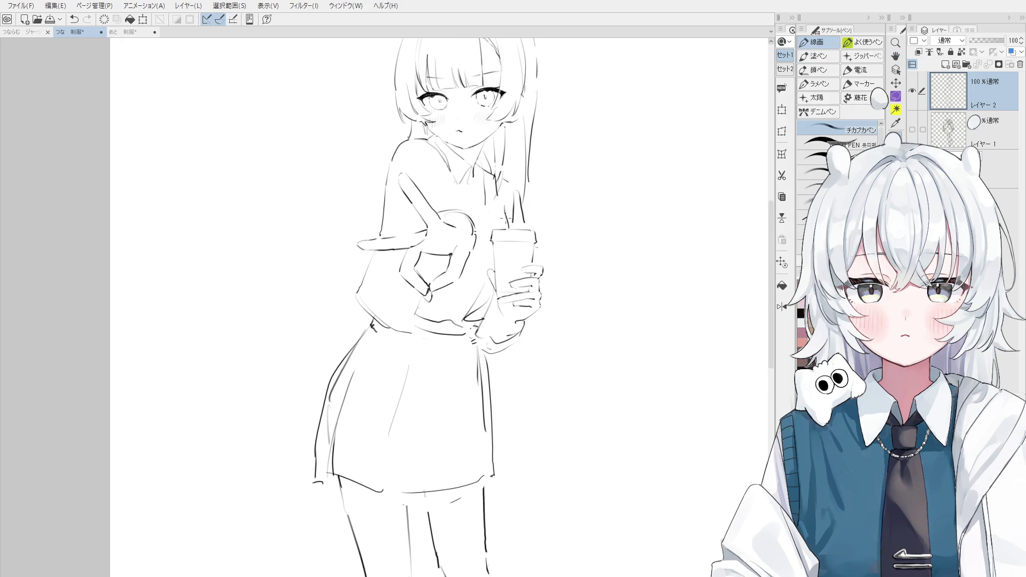
pyautogui.press('space')
pyautogui.moveTo(481, 244); pyautogui.dragTo(484, 242)
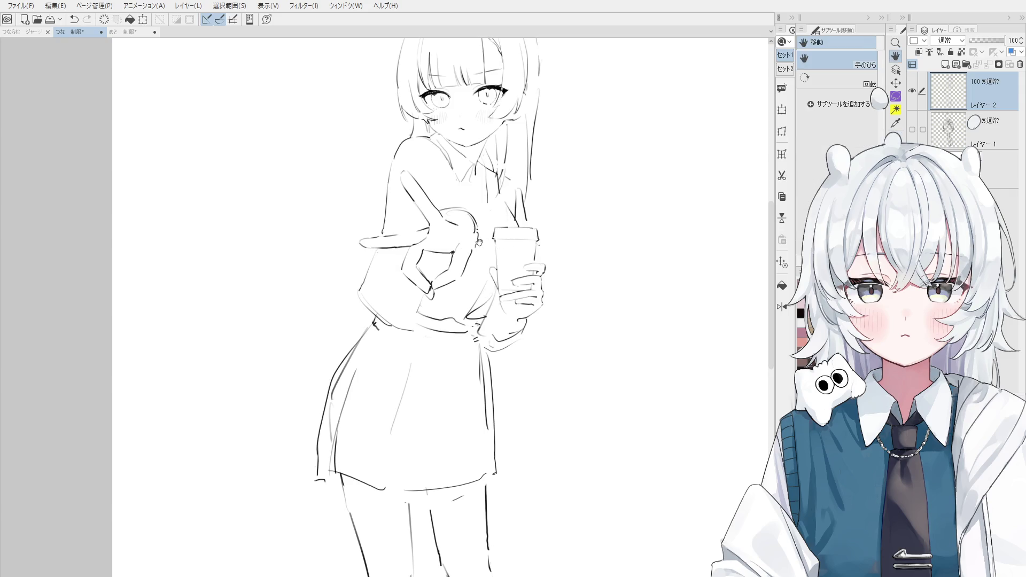
pyautogui.moveTo(444, 139)
pyautogui.mouseDown()
pyautogui.moveTo(431, 180)
pyautogui.moveTo(454, 215)
pyautogui.mouseUp()
pyautogui.hotkey('ctrl', 'z')
pyautogui.moveTo(451, 169)
pyautogui.mouseDown()
pyautogui.moveTo(447, 190)
pyautogui.moveTo(476, 217)
pyautogui.mouseUp()
pyautogui.hotkey('ctrl', 'z')
pyautogui.hotkey('ctrl', 'z')
# Redraw the left shoulder line down to the sleeve edge and add shoulder strokes
pyautogui.hotkey('ctrl', 'z')
pyautogui.hotkey('ctrl', 'z')
pyautogui.moveTo(394, 159); pyautogui.dragTo(385, 222)
pyautogui.hotkey('ctrl', 'z')
pyautogui.moveTo(398, 154)
pyautogui.mouseDown()
pyautogui.moveTo(387, 214)
pyautogui.moveTo(383, 205)
pyautogui.moveTo(365, 244)
pyautogui.mouseUp()
pyautogui.hotkey('ctrl', 'z')
# Redraw the left torso line and the left arm line, undoing failed tries
pyautogui.hotkey('ctrl', 'z')
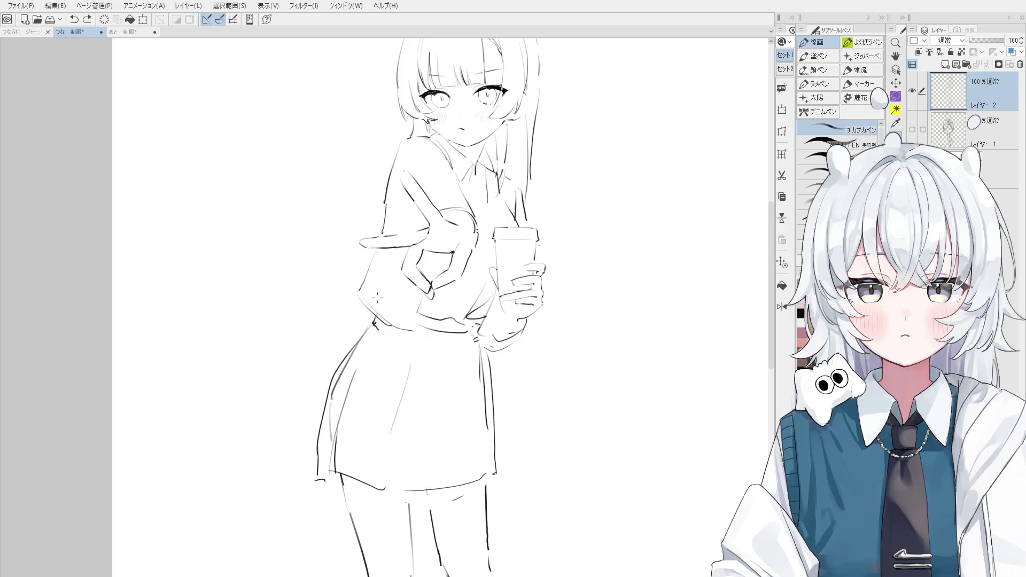
pyautogui.moveTo(430, 141); pyautogui.dragTo(411, 149)
pyautogui.moveTo(380, 213); pyautogui.dragTo(343, 287)
pyautogui.hotkey('ctrl', 'z')
pyautogui.moveTo(387, 189); pyautogui.dragTo(332, 313)
pyautogui.hotkey('ctrl', 'z')
pyautogui.moveTo(362, 248); pyautogui.dragTo(336, 314)
pyautogui.hotkey('ctrl', 'z')
pyautogui.hotkey('ctrl', 'z')
pyautogui.moveTo(367, 253)
pyautogui.mouseDown()
pyautogui.moveTo(338, 316)
pyautogui.moveTo(346, 304)
pyautogui.mouseUp()
pyautogui.hotkey('ctrl', 'z')
pyautogui.moveTo(385, 210); pyautogui.dragTo(372, 234)
pyautogui.press('e')
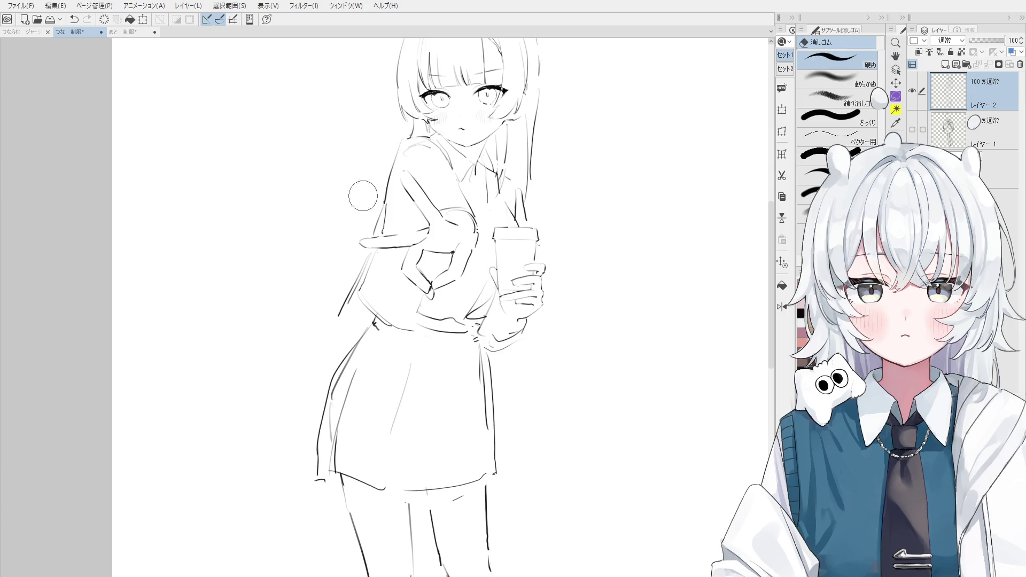
# Zoom in on the shoulder near the raised fingers for touch-ups, then pan out to the whole figure
pyautogui.scroll(3, 366, 214)
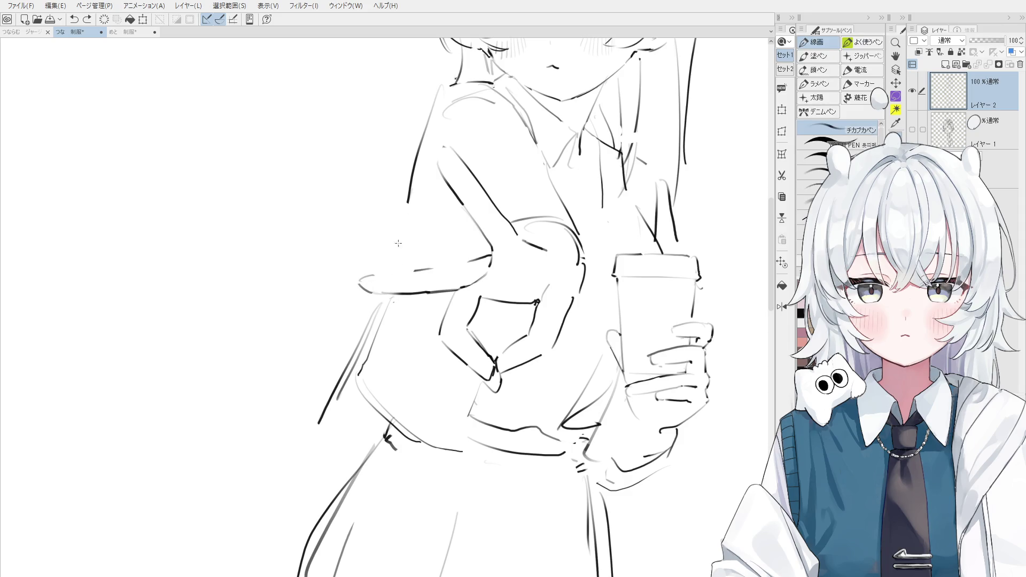
pyautogui.scroll(-2, 401, 236)
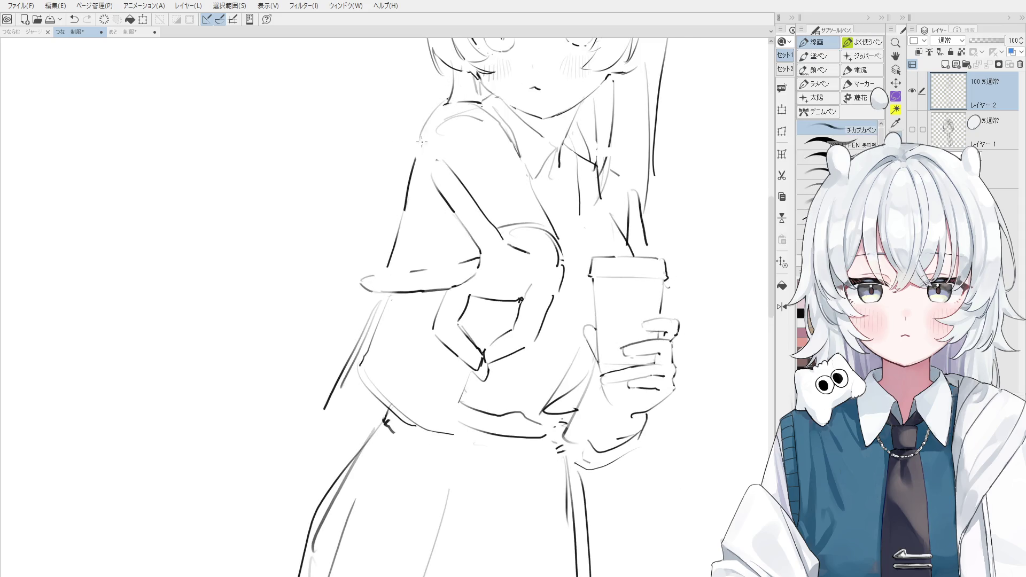
pyautogui.scroll(-2, 433, 123)
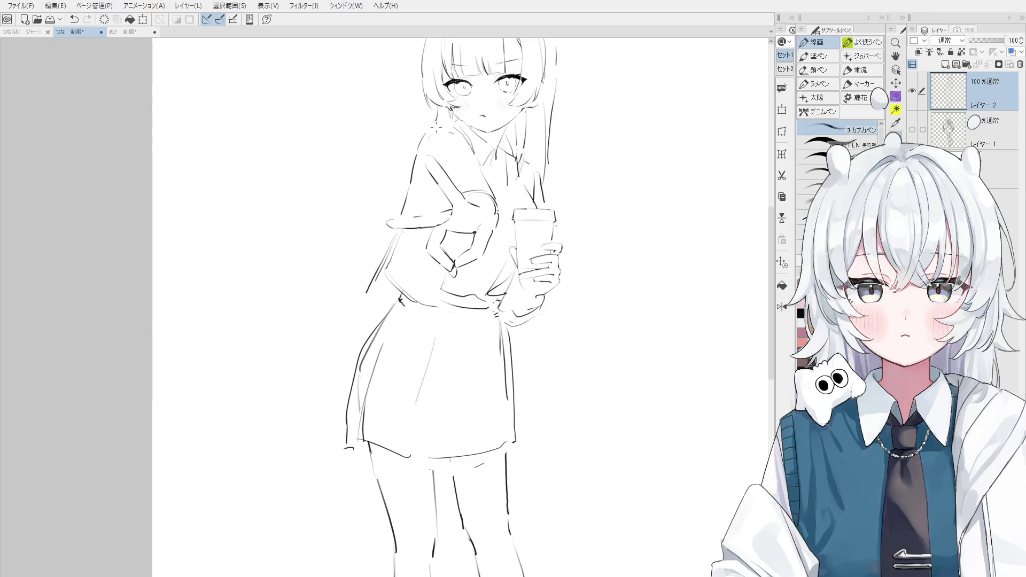
pyautogui.scroll(2, 436, 127)
pyautogui.press('p')
pyautogui.press('e')
pyautogui.press('p')
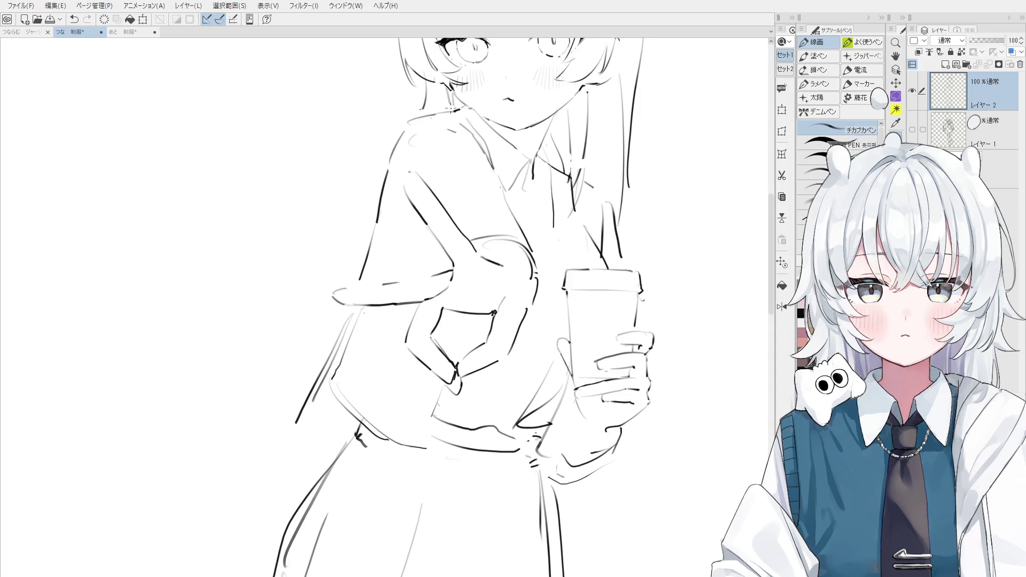
pyautogui.press('h')
pyautogui.moveTo(453, 112); pyautogui.dragTo(410, 277)
pyautogui.press('p')
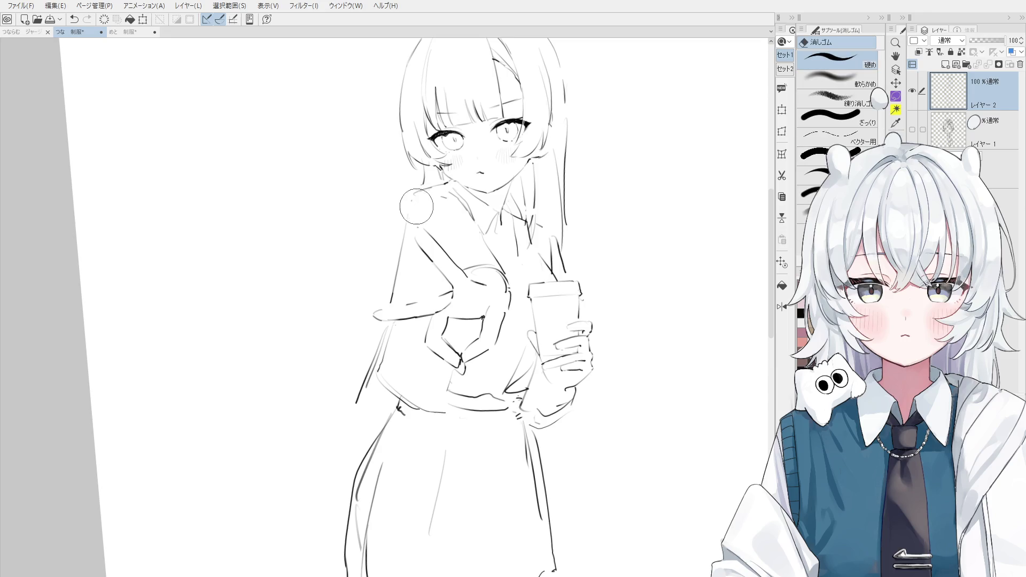
# Erase and redraw a small collar line near the fingers, then flip the canvas horizontally
pyautogui.scroll(-1, 406, 223)
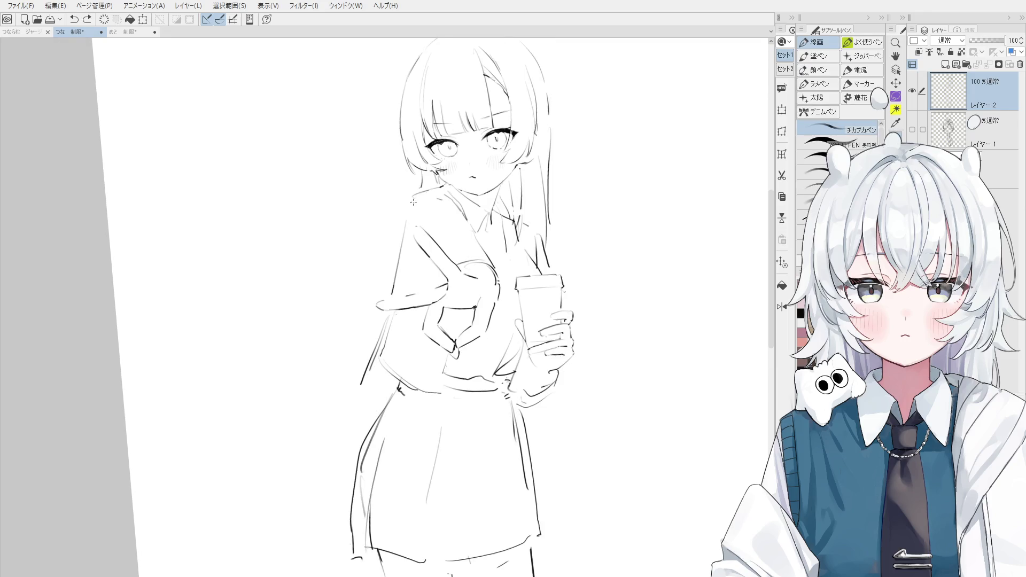
pyautogui.press('e')
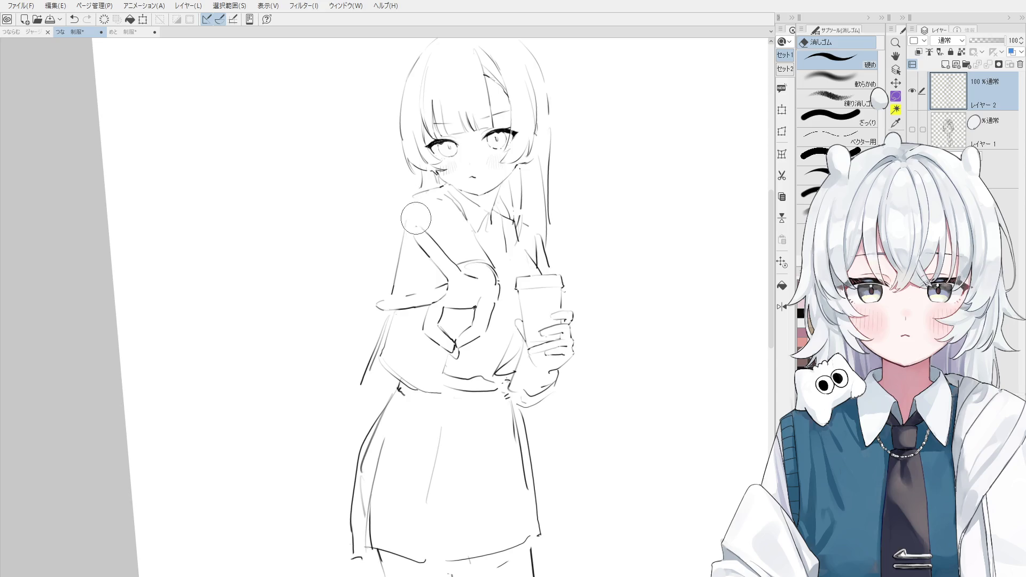
pyautogui.scroll(3, 408, 216)
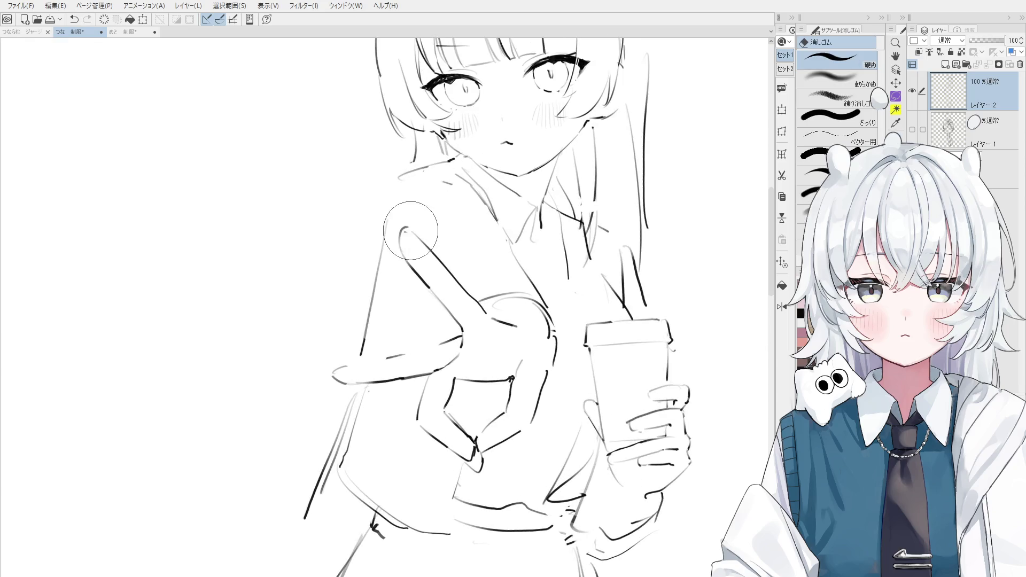
pyautogui.press('p')
pyautogui.scroll(-1, 404, 243)
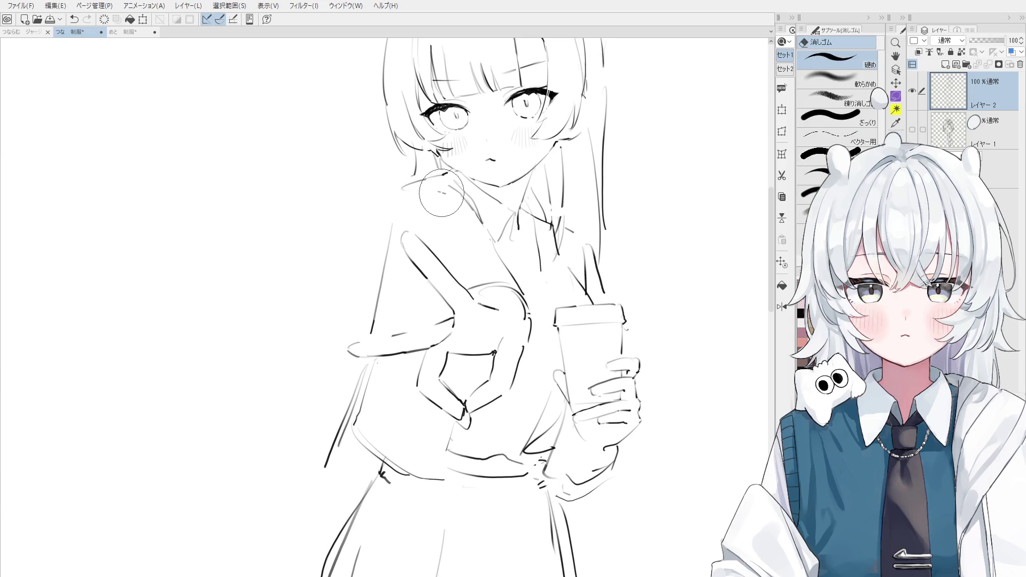
pyautogui.scroll(-2, 410, 220)
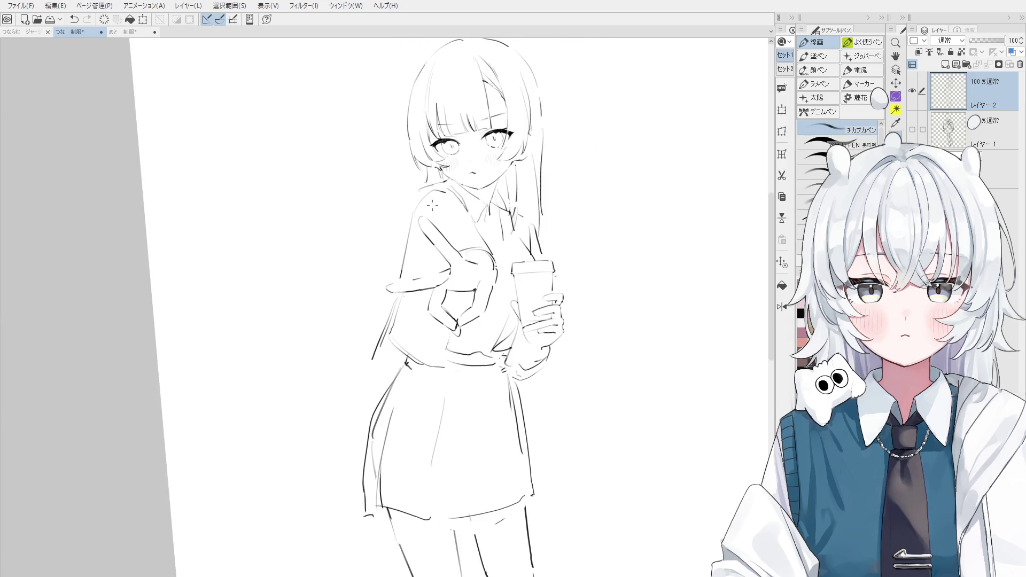
pyautogui.scroll(-3, 410, 221)
pyautogui.press('h')
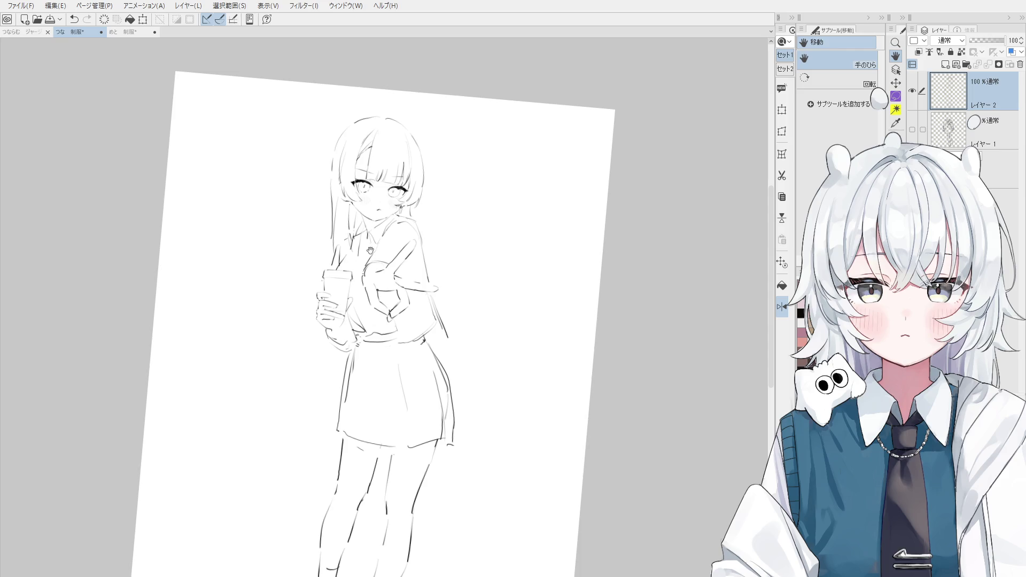
# Erase the old lines at the skirt's right edge and redraw that edge as one stroke
pyautogui.moveTo(398, 314); pyautogui.dragTo(449, 329)
pyautogui.press('e')
pyautogui.press('p')
pyautogui.scroll(1, 449, 328)
pyautogui.press('e')
pyautogui.press('p')
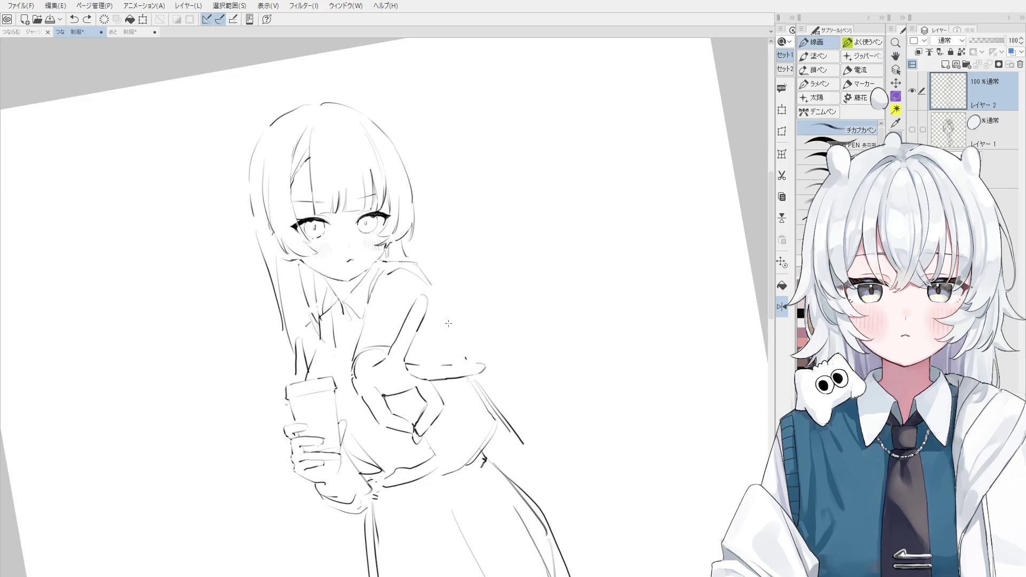
pyautogui.hotkey('ctrl', '0')
pyautogui.press('e')
pyautogui.moveTo(498, 463)
pyautogui.mouseDown()
pyautogui.moveTo(459, 393)
pyautogui.moveTo(475, 430)
pyautogui.mouseUp()
pyautogui.press('p')
pyautogui.hotkey('ctrl', 'z')
pyautogui.moveTo(464, 395); pyautogui.dragTo(478, 432)
# Mirror the view, move it to the hand and draw a vertical line below it
pyautogui.hotkey('ctrl', 'shift', 'h')
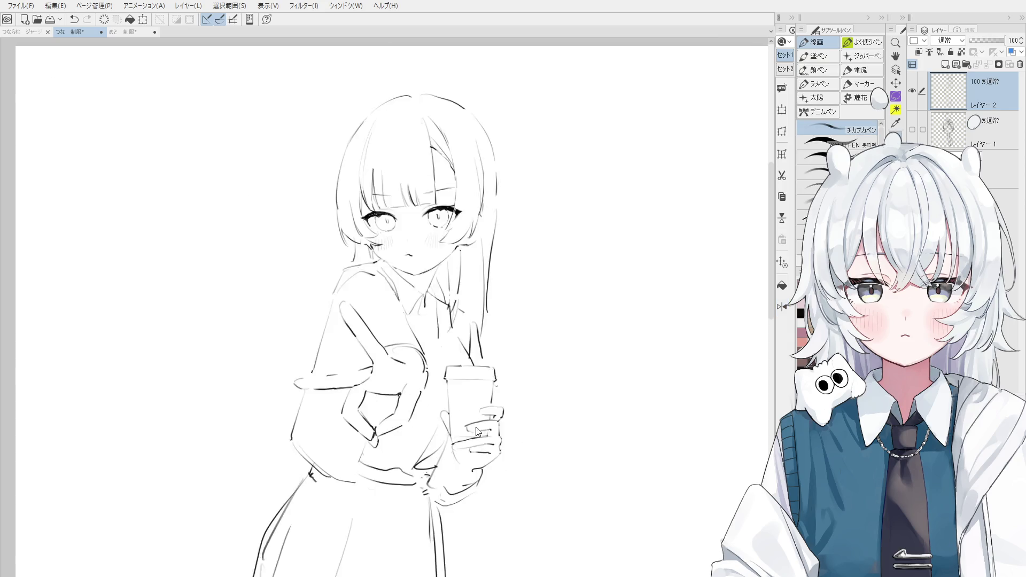
pyautogui.press('h')
pyautogui.scroll(-3, 475, 427)
pyautogui.scroll(2, 397, 394)
pyautogui.moveTo(397, 395); pyautogui.dragTo(403, 359)
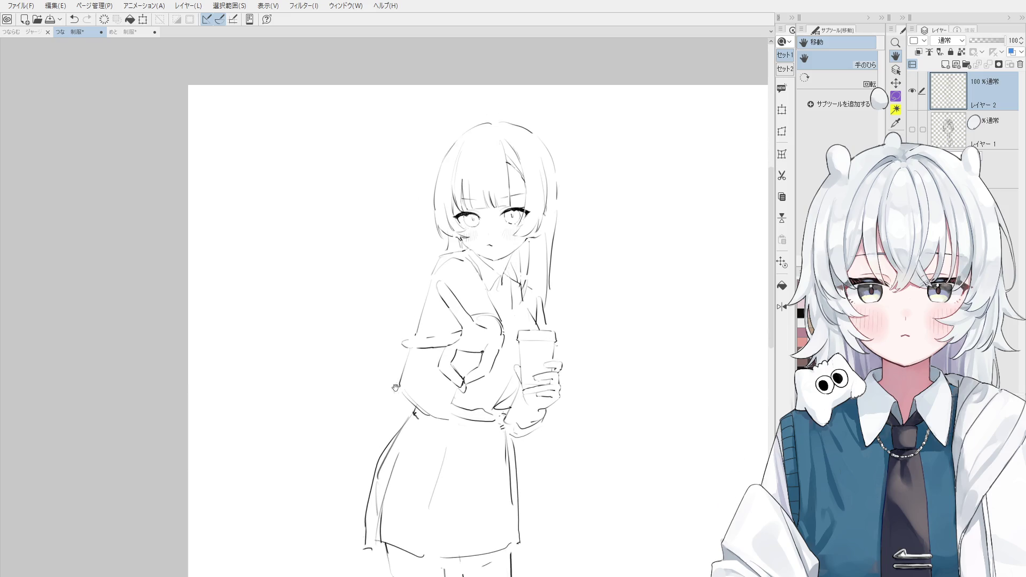
pyautogui.press('p')
pyautogui.scroll(2, 440, 391)
pyautogui.moveTo(469, 380); pyautogui.dragTo(454, 457)
# Replace that line with a clean curved stroke below the hand, retrying until it sits right
pyautogui.press('e')
pyautogui.press('p')
pyautogui.hotkey('ctrl', 'z')
pyautogui.press('e')
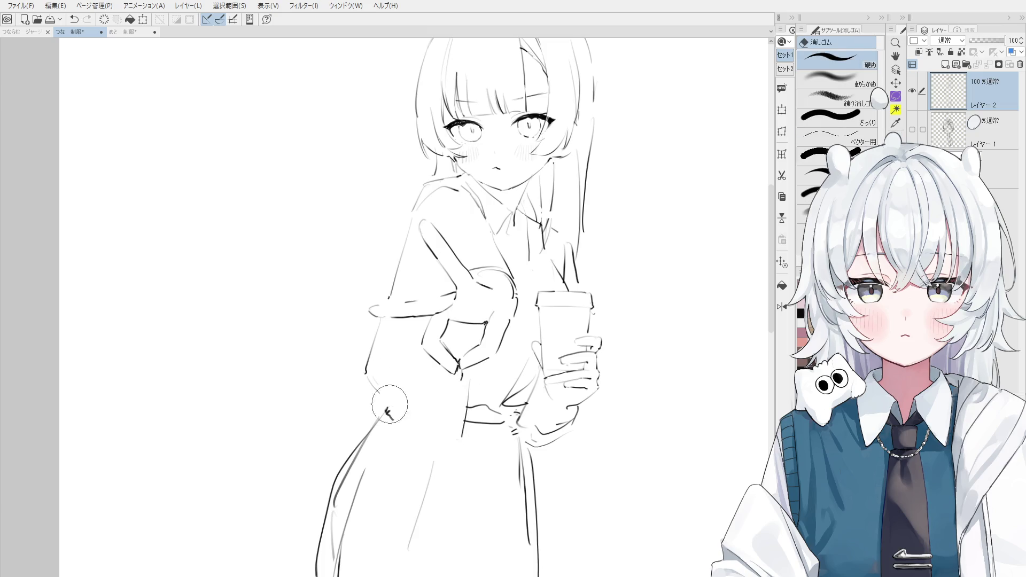
pyautogui.press('p')
pyautogui.hotkey('ctrl', 'z')
pyautogui.moveTo(380, 395); pyautogui.dragTo(448, 446)
pyautogui.hotkey('ctrl', 'z')
# Try erasing the lines near the waist, then undo the erasure
pyautogui.hotkey('ctrl', 'z')
pyautogui.moveTo(395, 405); pyautogui.dragTo(457, 444)
pyautogui.scroll(-1, 456, 427)
pyautogui.press('e')
pyautogui.moveTo(465, 380); pyautogui.dragTo(460, 438)
pyautogui.press('p')
pyautogui.hotkey('ctrl', 'z')
pyautogui.scroll(-1, 470, 379)
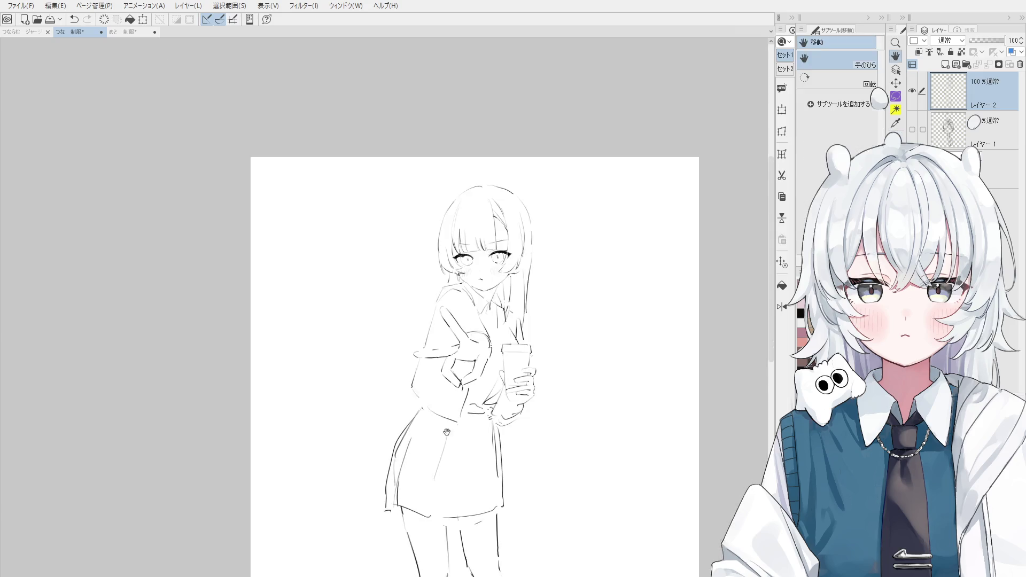
# Redraw the skirt's left edge as a new curve reaching lower
pyautogui.moveTo(440, 347); pyautogui.dragTo(391, 419)
pyautogui.moveTo(438, 344); pyautogui.dragTo(393, 428)
pyautogui.press('e')
pyautogui.press('p')
pyautogui.moveTo(437, 344)
pyautogui.mouseDown()
pyautogui.moveTo(388, 430)
pyautogui.moveTo(409, 427)
pyautogui.moveTo(419, 366)
pyautogui.mouseUp()
pyautogui.press('e')
pyautogui.press('p')
pyautogui.press('e')
# Erase stray lines at the lower-left hem and test a short hem stroke, then undo it
pyautogui.moveTo(417, 439); pyautogui.dragTo(402, 451)
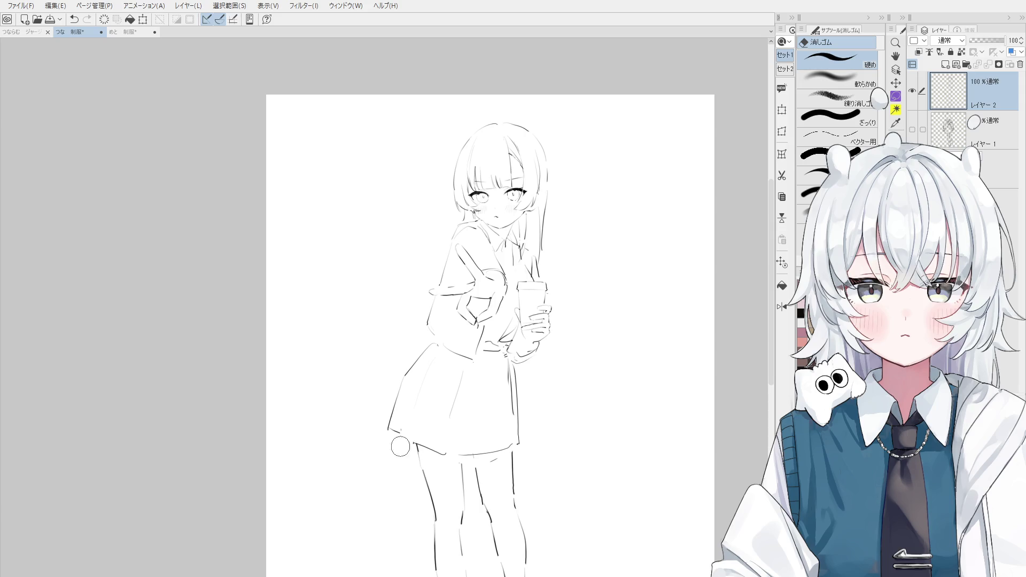
pyautogui.press('p')
pyautogui.hotkey('ctrl', 'z')
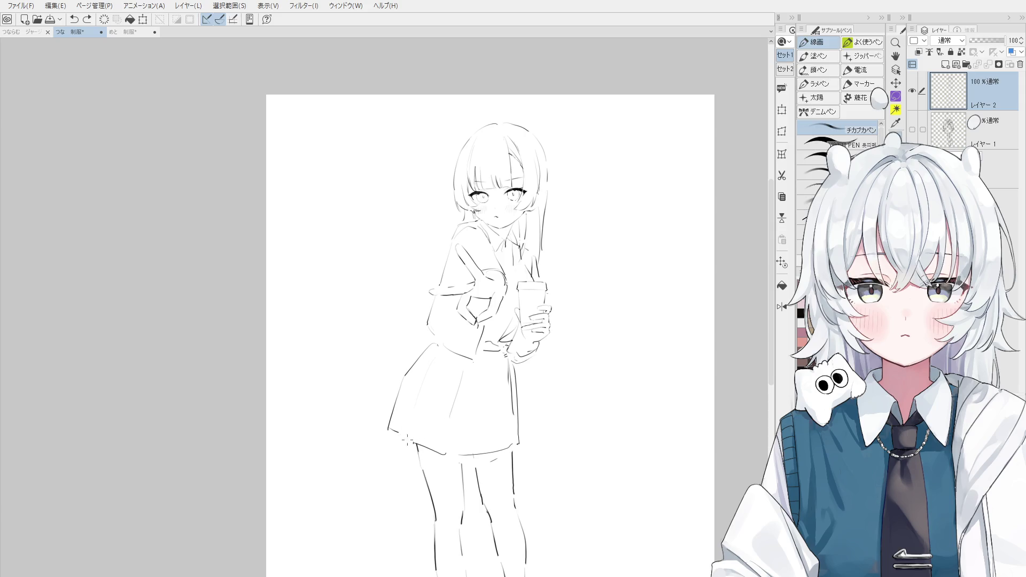
pyautogui.moveTo(402, 435)
pyautogui.mouseDown()
pyautogui.moveTo(415, 445)
pyautogui.moveTo(422, 371)
pyautogui.mouseUp()
pyautogui.hotkey('ctrl', 'z')
# Draw a line along the upper left leg and clean up the stray thigh stroke
pyautogui.scroll(2, 464, 378)
pyautogui.press('e')
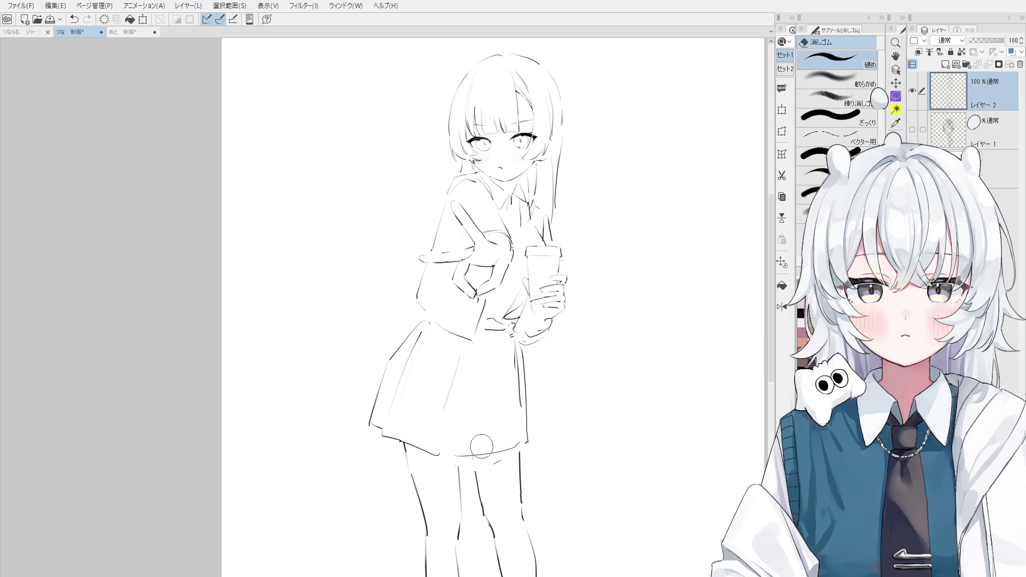
pyautogui.scroll(-3, 473, 428)
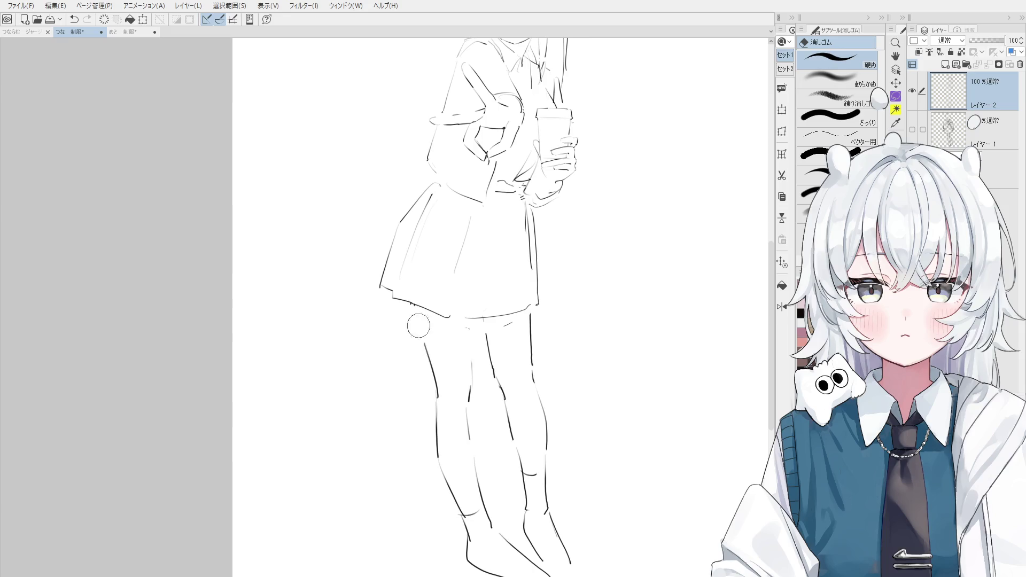
pyautogui.press('p')
pyautogui.scroll(2, 418, 318)
pyautogui.moveTo(411, 298)
pyautogui.mouseDown()
pyautogui.moveTo(430, 371)
pyautogui.moveTo(474, 334)
pyautogui.moveTo(494, 344)
pyautogui.mouseUp()
pyautogui.scroll(-2, 422, 363)
pyautogui.press('e')
pyautogui.press('p')
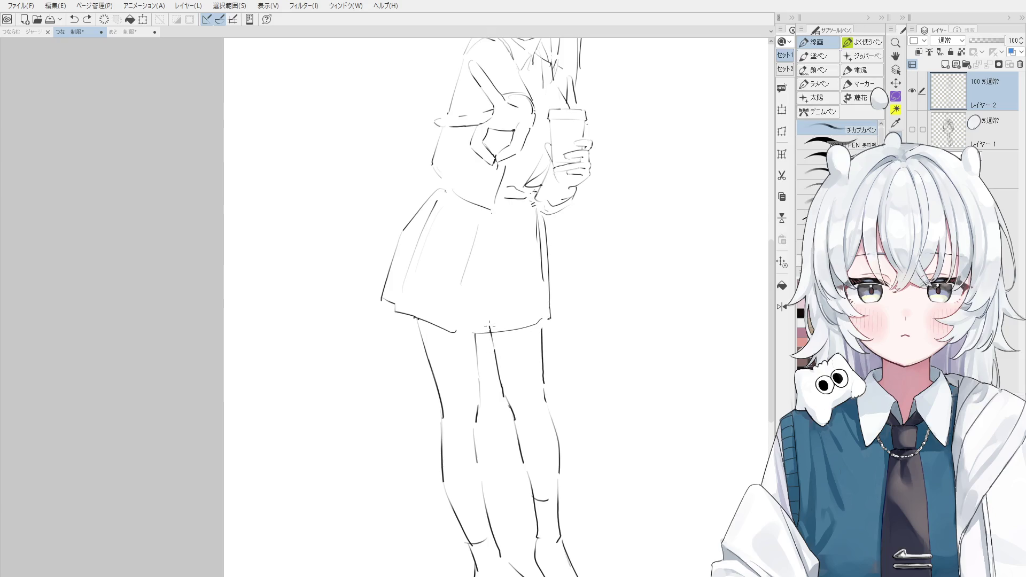
pyautogui.scroll(-3, 500, 399)
# Erase the skirt's right-side stroke and redraw it, removing the extra vertical line
pyautogui.press('e')
pyautogui.moveTo(500, 401)
pyautogui.mouseDown()
pyautogui.moveTo(473, 336)
pyautogui.moveTo(486, 436)
pyautogui.mouseUp()
pyautogui.press('p')
pyautogui.hotkey('ctrl', 'z')
pyautogui.moveTo(489, 333)
pyautogui.mouseDown()
pyautogui.moveTo(487, 435)
pyautogui.moveTo(436, 443)
pyautogui.moveTo(482, 443)
pyautogui.moveTo(433, 435)
pyautogui.moveTo(443, 378)
pyautogui.mouseUp()
pyautogui.press('e')
pyautogui.press('p')
pyautogui.press('e')
pyautogui.press('p')
pyautogui.hotkey('ctrl', 'z')
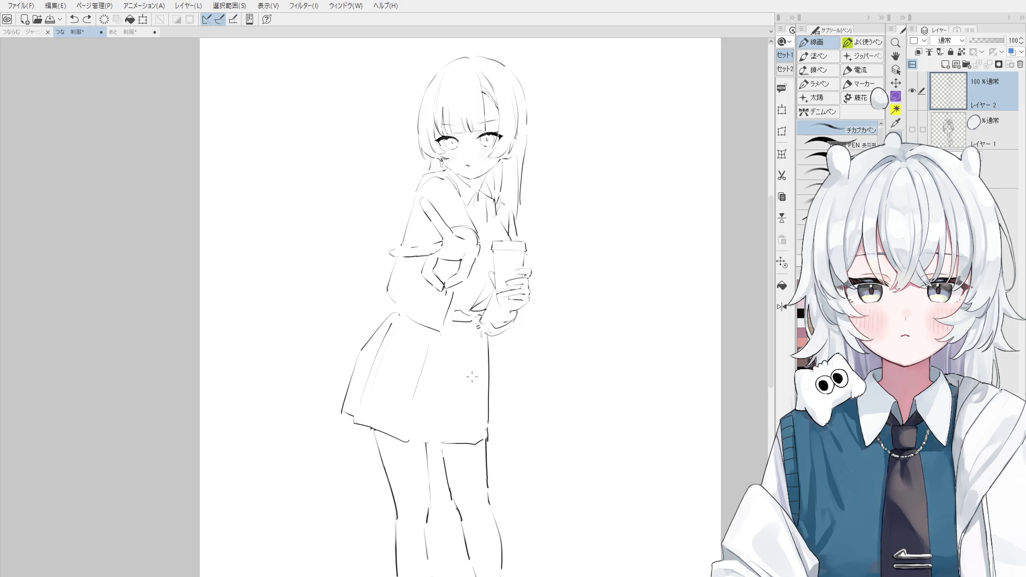
# Redraw the skirt hem as one continuous line
pyautogui.scroll(3, 472, 377)
pyautogui.scroll(2, 458, 442)
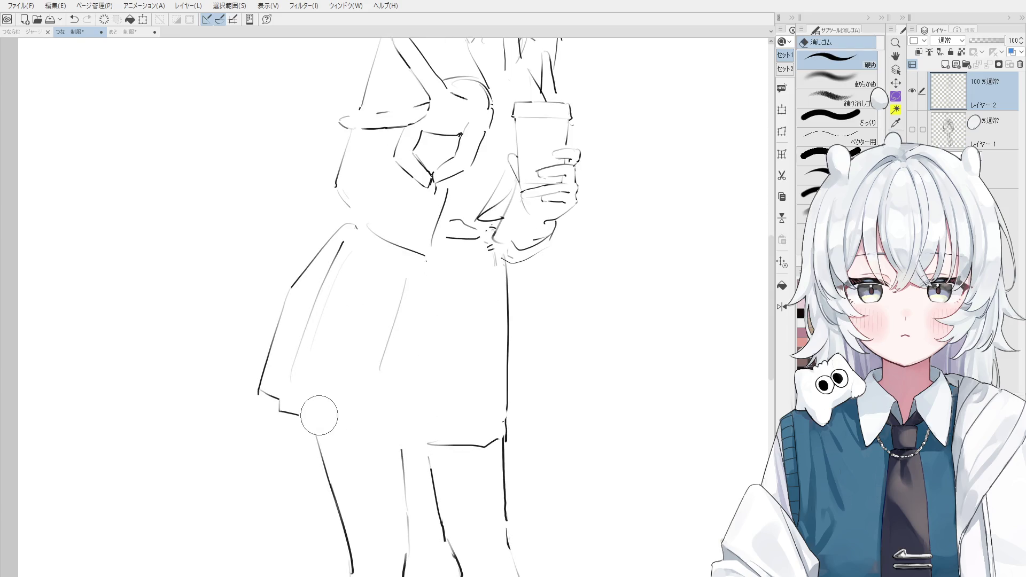
pyautogui.moveTo(279, 411)
pyautogui.mouseDown()
pyautogui.moveTo(338, 439)
pyautogui.moveTo(415, 442)
pyautogui.mouseUp()
pyautogui.hotkey('ctrl', 'z')
pyautogui.hotkey('ctrl', 'z')
pyautogui.press('e')
pyautogui.press('p')
pyautogui.hotkey('ctrl', 'z')
pyautogui.hotkey('ctrl', 'z')
pyautogui.moveTo(352, 444); pyautogui.dragTo(413, 443)
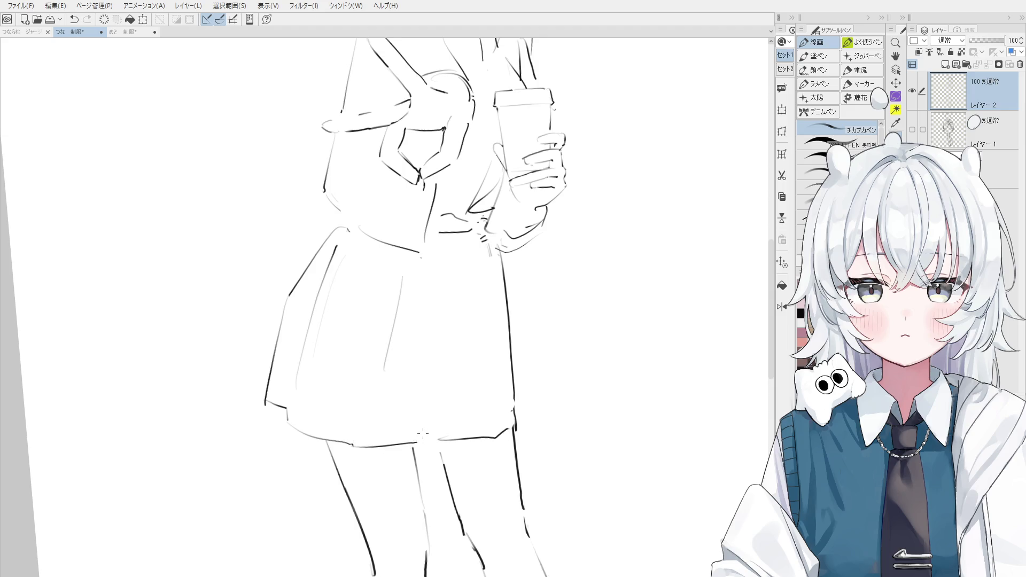
# Test a short stroke near the skirt, undo it, and tilt the view clockwise
pyautogui.scroll(-1, 416, 422)
pyautogui.press('e')
pyautogui.press('p')
pyautogui.scroll(-3, 354, 305)
pyautogui.moveTo(447, 338); pyautogui.dragTo(444, 377)
pyautogui.hotkey('ctrl', 'z')
pyautogui.press('-')
pyautogui.press('-')
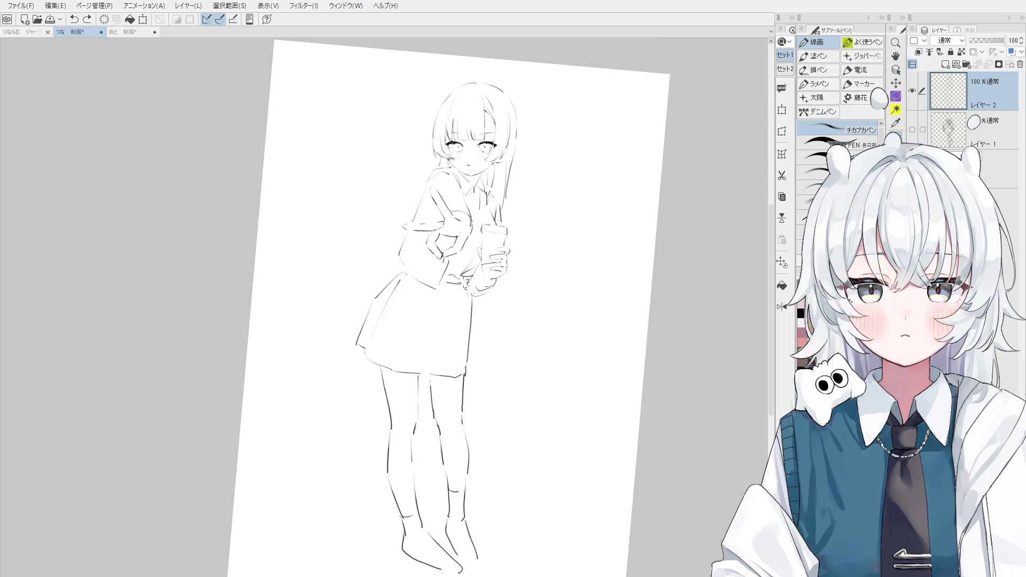
# Remove the small sleeve stroke and draw a line along the skirt's right side
pyautogui.moveTo(448, 277); pyautogui.dragTo(456, 275)
pyautogui.hotkey('ctrl', 'z')
pyautogui.scroll(-1, 460, 285)
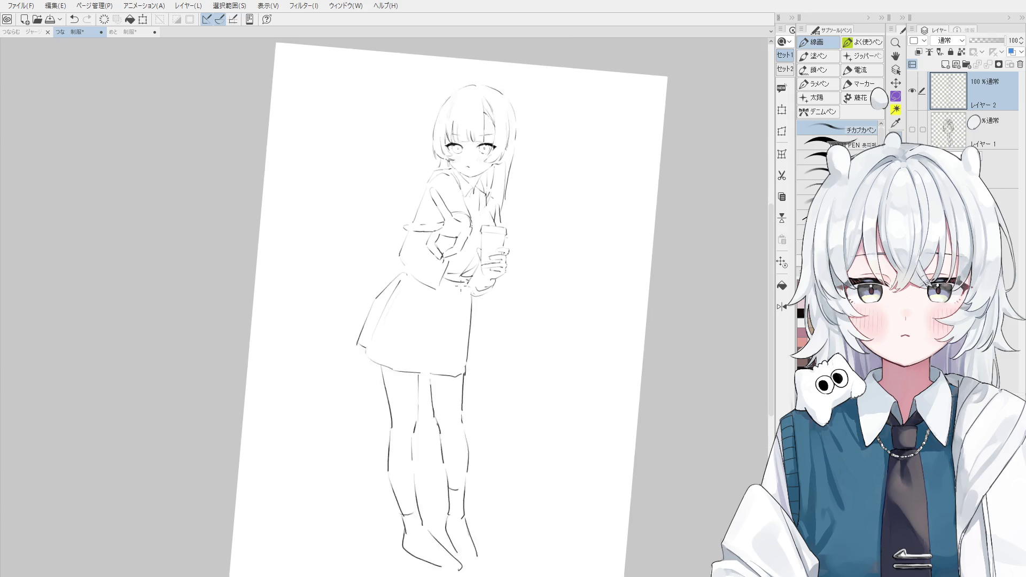
pyautogui.scroll(-1, 462, 289)
pyautogui.moveTo(461, 293); pyautogui.dragTo(460, 327)
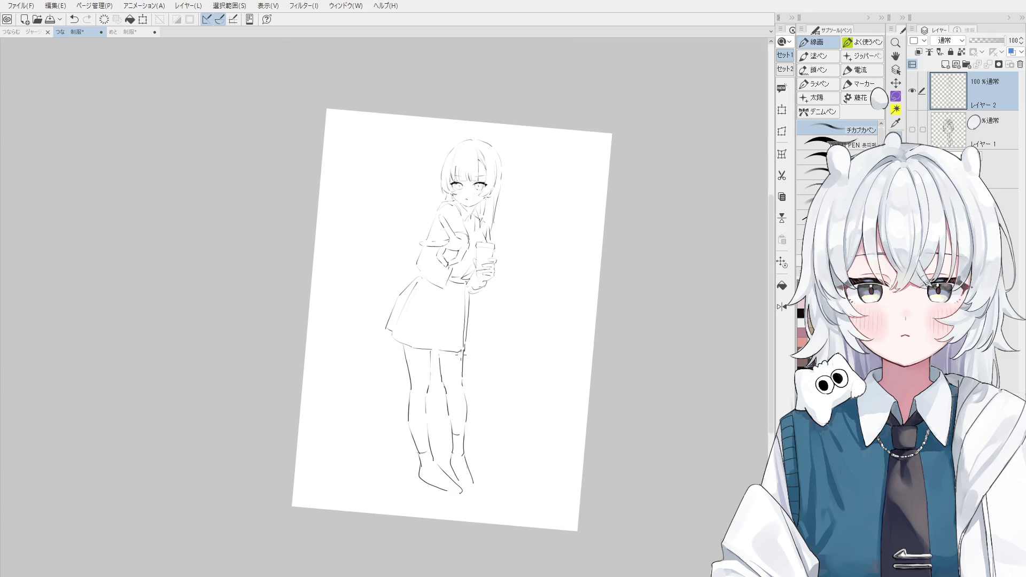
pyautogui.scroll(1, 461, 342)
pyautogui.moveTo(448, 416); pyautogui.dragTo(449, 443)
pyautogui.hotkey('ctrl', 'z')
# Redraw the inner left-leg line as a single clean stroke
pyautogui.scroll(1, 462, 419)
pyautogui.press('e')
pyautogui.press('p')
pyautogui.hotkey('ctrl', 'z')
pyautogui.moveTo(428, 400); pyautogui.dragTo(429, 418)
pyautogui.scroll(-1, 455, 497)
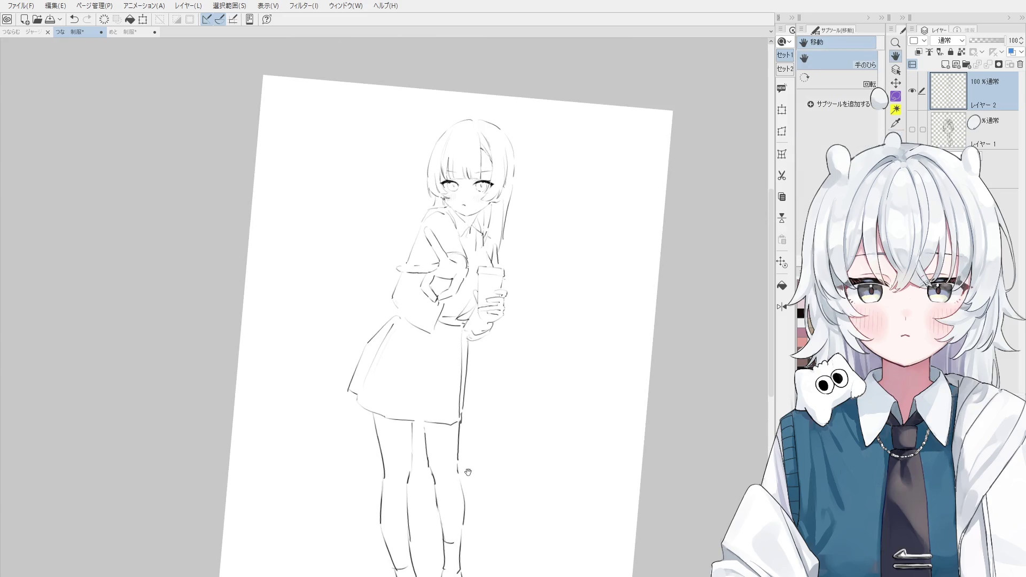
pyautogui.scroll(1, 479, 429)
# Bring the cup into view and draw hair strands hanging down its right side
pyautogui.press('h')
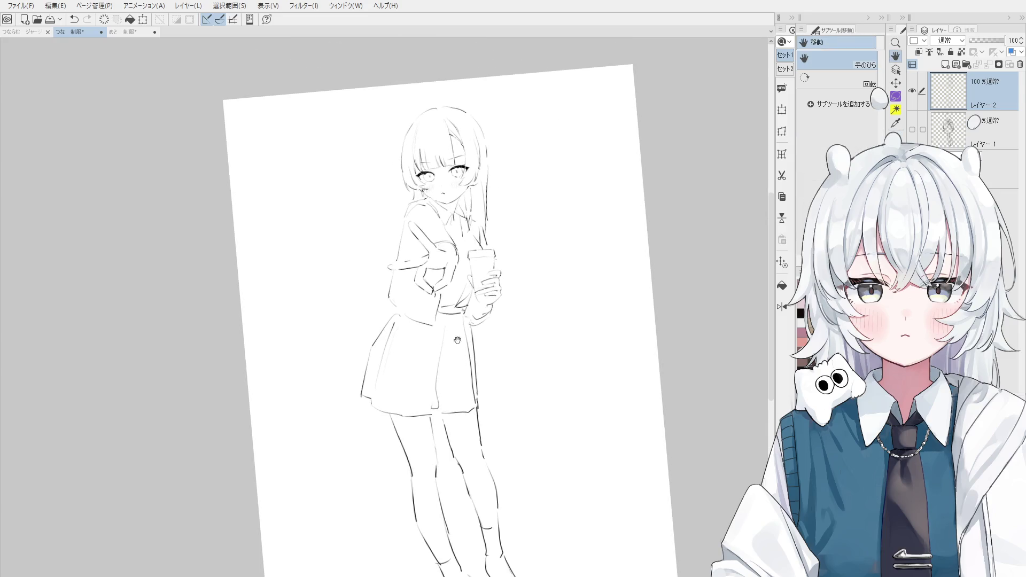
pyautogui.moveTo(452, 336); pyautogui.dragTo(453, 392)
pyautogui.moveTo(463, 347); pyautogui.dragTo(466, 382)
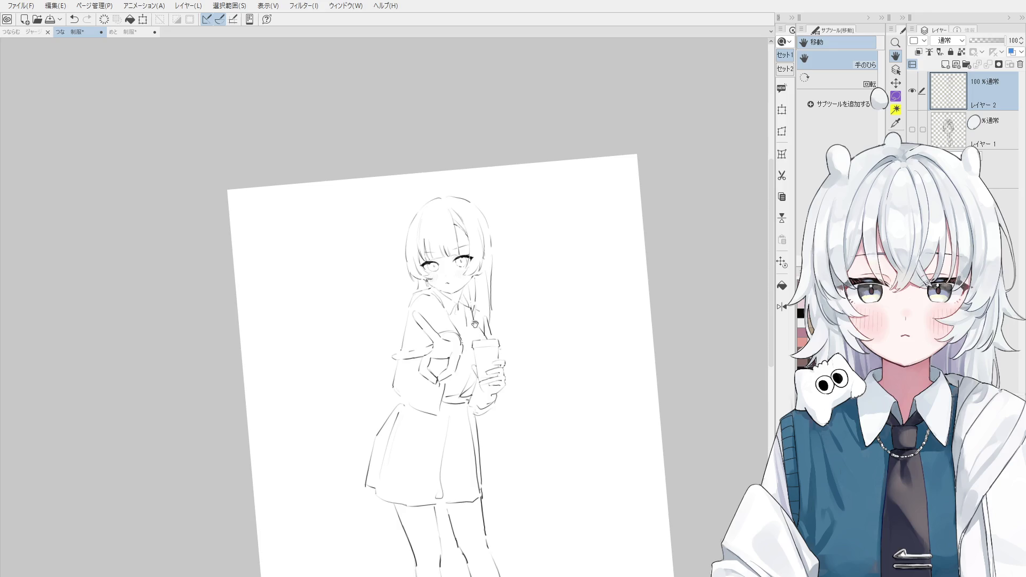
pyautogui.press('p')
pyautogui.scroll(1, 452, 188)
pyautogui.scroll(2, 452, 188)
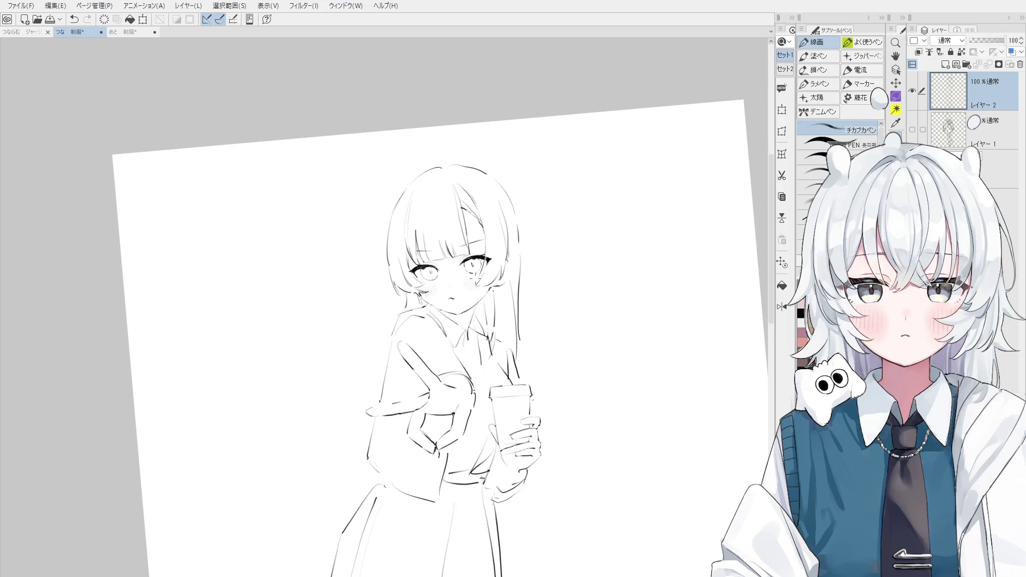
pyautogui.moveTo(453, 188); pyautogui.dragTo(446, 118)
pyautogui.moveTo(529, 275)
pyautogui.mouseDown()
pyautogui.moveTo(542, 446)
pyautogui.moveTo(526, 453)
pyautogui.mouseUp()
pyautogui.hotkey('ctrl', 'z')
pyautogui.moveTo(533, 406); pyautogui.dragTo(518, 450)
# Add another long hair strand on the right, reaching toward the waist
pyautogui.press('h')
pyautogui.press('p')
pyautogui.moveTo(514, 196); pyautogui.dragTo(534, 339)
pyautogui.hotkey('ctrl', 'z')
pyautogui.moveTo(520, 267); pyautogui.dragTo(539, 379)
pyautogui.scroll(-3, 522, 310)
pyautogui.hotkey('ctrl', 'z')
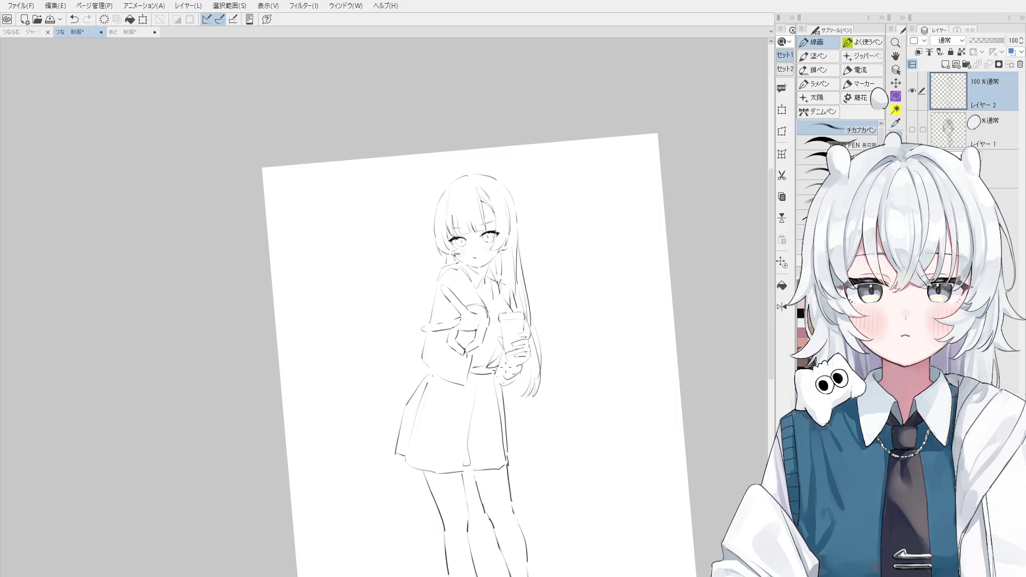
# Try curved and short vertical lines at the sleeve, undoing the ones that don't fit
pyautogui.press('e')
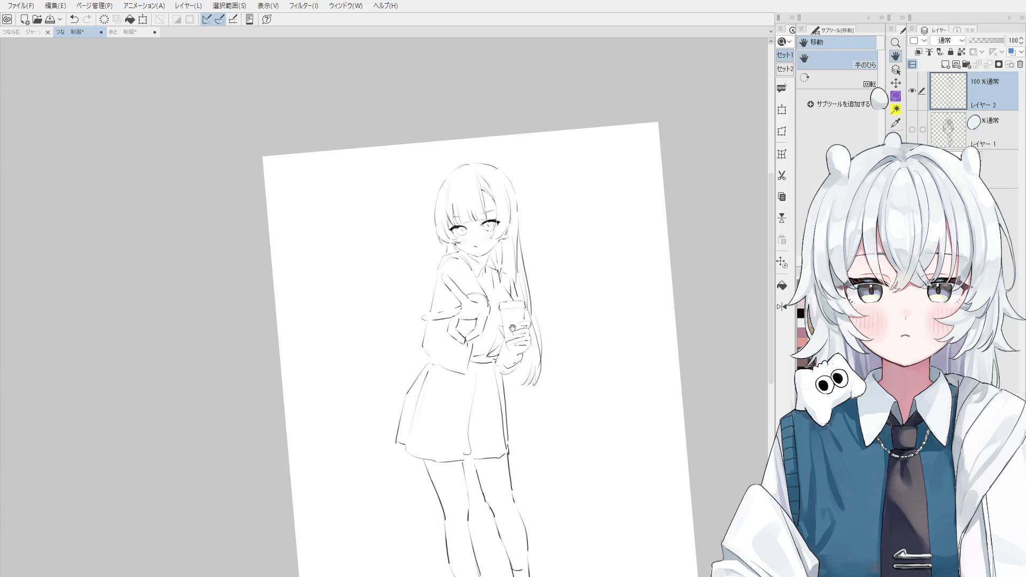
pyautogui.scroll(2, 422, 346)
pyautogui.scroll(2, 422, 347)
pyautogui.press('p')
pyautogui.press('e')
pyautogui.press('p')
pyautogui.moveTo(404, 332); pyautogui.dragTo(448, 371)
pyautogui.hotkey('ctrl', 'z')
pyautogui.hotkey('ctrl', 'z')
pyautogui.press('e')
pyautogui.press('p')
pyautogui.moveTo(403, 309)
pyautogui.mouseDown()
pyautogui.moveTo(402, 352)
pyautogui.moveTo(416, 333)
pyautogui.mouseUp()
# Erase the lines around the sleeve edge and redraw the sleeve line cleanly
pyautogui.hotkey('ctrl', 'z')
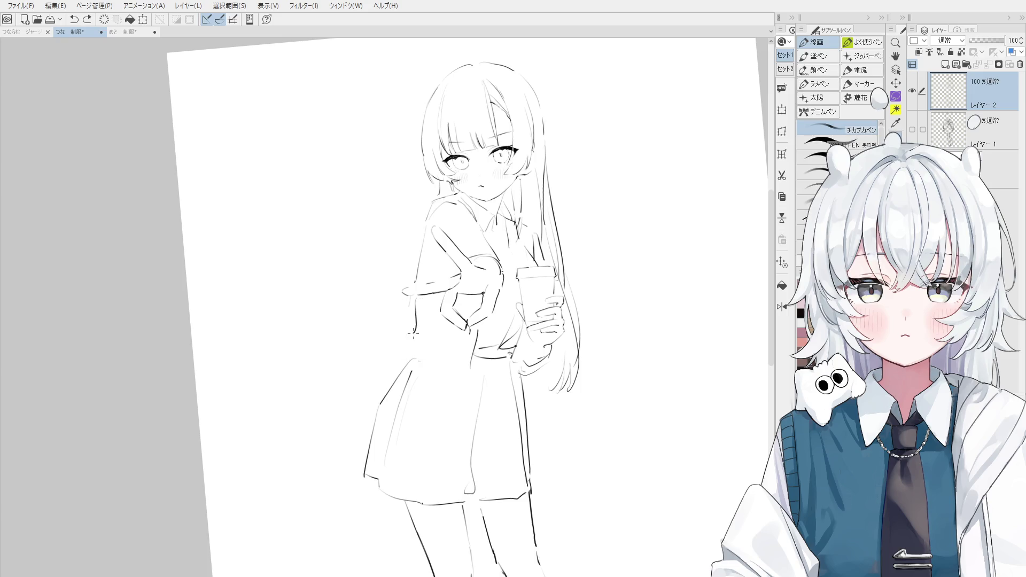
pyautogui.press('e')
pyautogui.moveTo(400, 291); pyautogui.dragTo(422, 336)
pyautogui.press('p')
pyautogui.moveTo(417, 294)
pyautogui.mouseDown()
pyautogui.moveTo(406, 349)
pyautogui.moveTo(427, 315)
pyautogui.moveTo(439, 347)
pyautogui.moveTo(398, 394)
pyautogui.mouseUp()
pyautogui.hotkey('ctrl', 'z')
pyautogui.press('e')
pyautogui.press('p')
pyautogui.press('h')
pyautogui.press('-')
pyautogui.hotkey('ctrl', 'z')
pyautogui.hotkey('ctrl', 'z')
pyautogui.hotkey('ctrl', 'z')
pyautogui.moveTo(438, 347); pyautogui.dragTo(384, 397)
pyautogui.press('^')
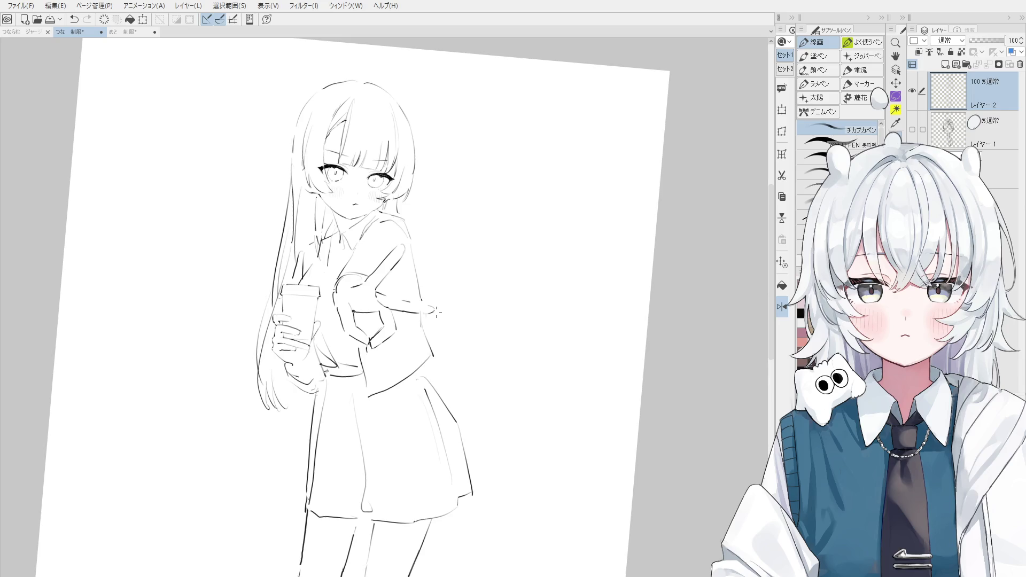
# Draw pleat lines down to the skirt hem, redoing the short strokes that missed
pyautogui.hotkey('ctrl', '@')
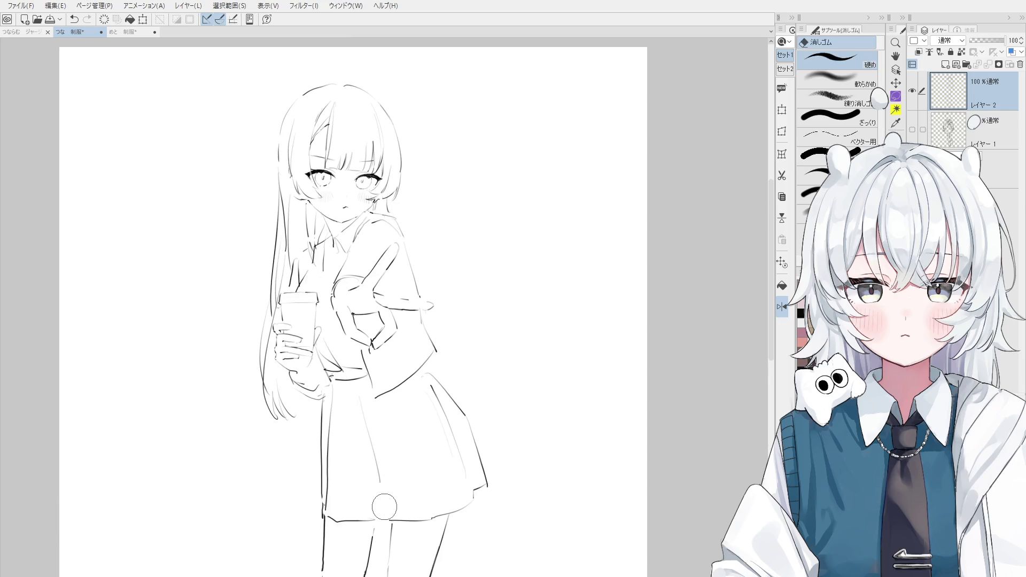
pyautogui.moveTo(382, 433); pyautogui.dragTo(368, 401)
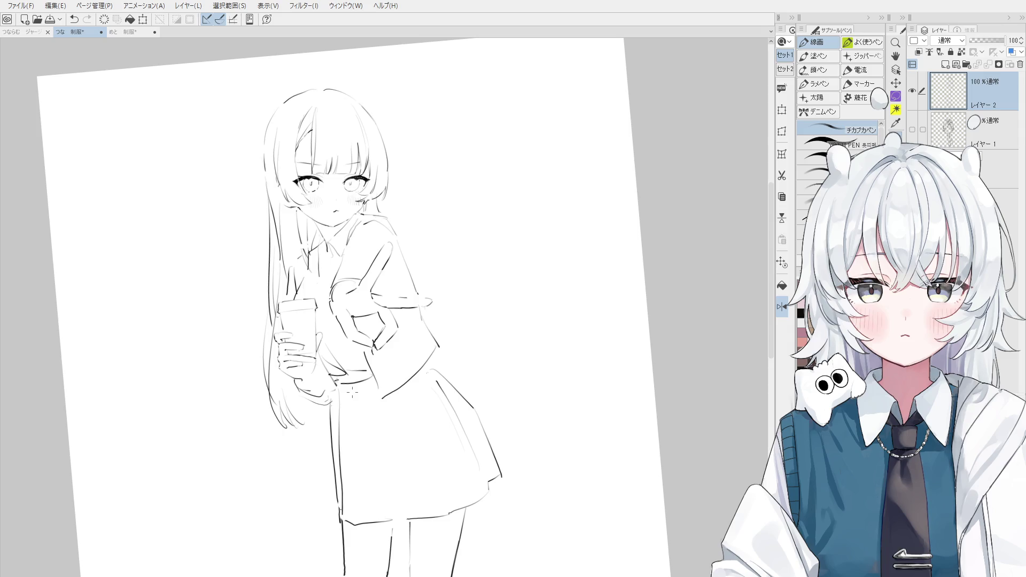
pyautogui.moveTo(362, 392); pyautogui.dragTo(383, 510)
pyautogui.scroll(-1, 377, 477)
pyautogui.scroll(-1, 379, 459)
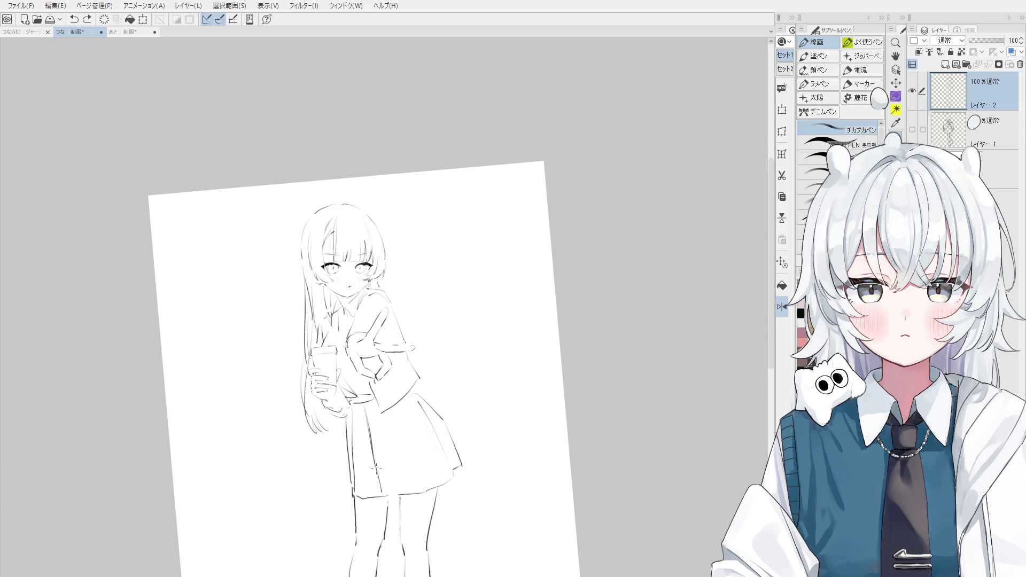
pyautogui.moveTo(402, 439); pyautogui.dragTo(398, 482)
pyautogui.hotkey('ctrl', 'z')
pyautogui.moveTo(390, 443)
pyautogui.mouseDown()
pyautogui.moveTo(401, 497)
pyautogui.moveTo(389, 497)
pyautogui.moveTo(395, 487)
pyautogui.mouseUp()
pyautogui.press('h')
pyautogui.hotkey('ctrl', 'z')
pyautogui.hotkey('ctrl', 'z')
pyautogui.moveTo(389, 422); pyautogui.dragTo(371, 497)
pyautogui.moveTo(371, 416); pyautogui.dragTo(352, 494)
pyautogui.hotkey('ctrl', 'z')
# Erase part of the skirt hem's left end and undo a stray hem stroke
pyautogui.press('e')
pyautogui.press('p')
pyautogui.press('e')
pyautogui.scroll(1, 345, 487)
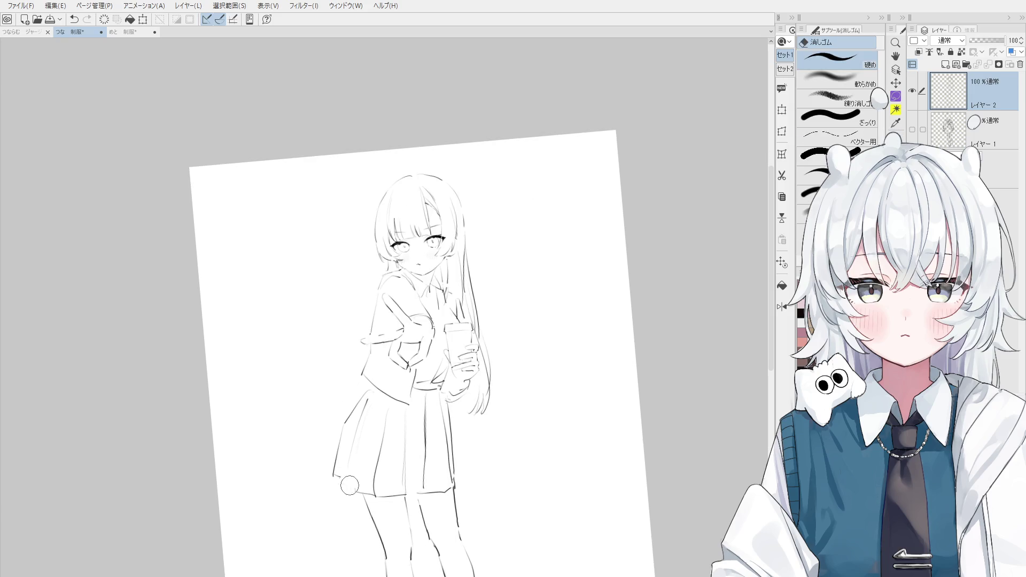
pyautogui.press('p')
pyautogui.scroll(2, 344, 486)
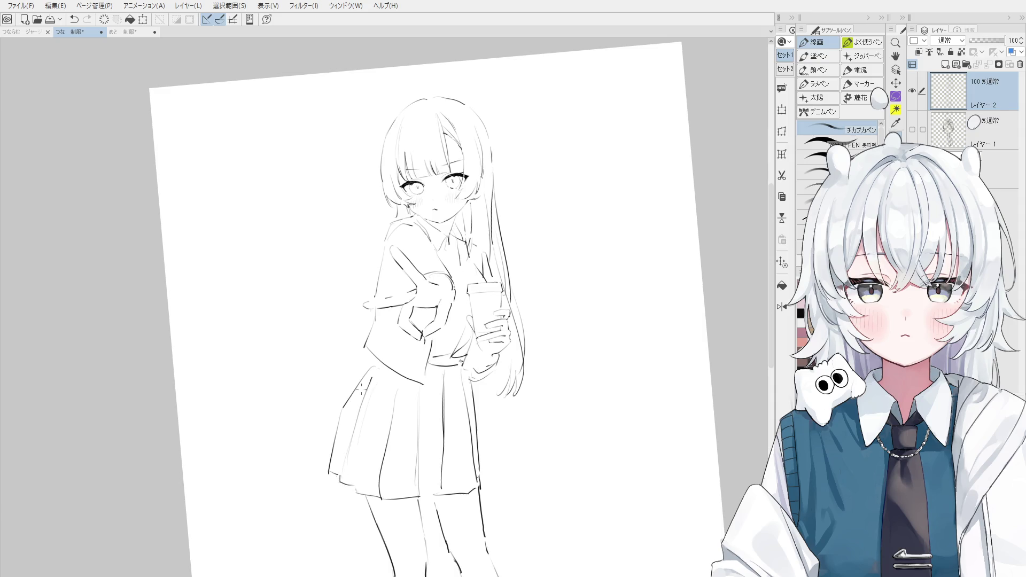
pyautogui.press('e')
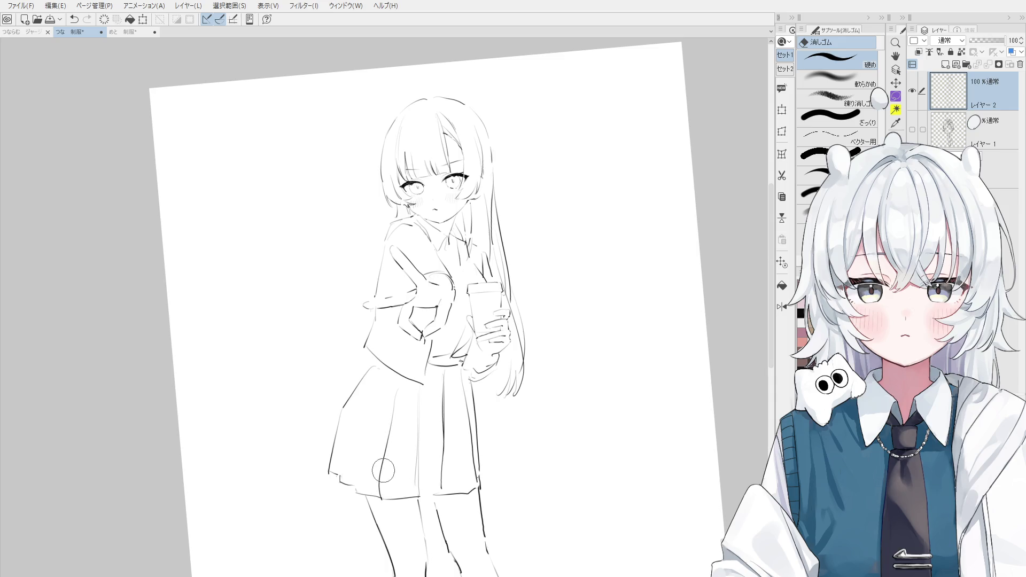
pyautogui.scroll(2, 361, 412)
pyautogui.moveTo(337, 506); pyautogui.dragTo(322, 499)
pyautogui.press('p')
pyautogui.press('e')
pyautogui.press('p')
pyautogui.hotkey('ctrl', 'z')
# Try a hook-shaped fold at the hem, then undo the hem strokes
pyautogui.moveTo(303, 488); pyautogui.dragTo(354, 516)
pyautogui.press('e')
pyautogui.press('p')
pyautogui.scroll(-2, 352, 512)
pyautogui.hotkey('ctrl', 'z')
pyautogui.hotkey('ctrl', 'z')
pyautogui.hotkey('ctrl', 'z')
pyautogui.hotkey('ctrl', 'z')
pyautogui.scroll(-2, 354, 514)
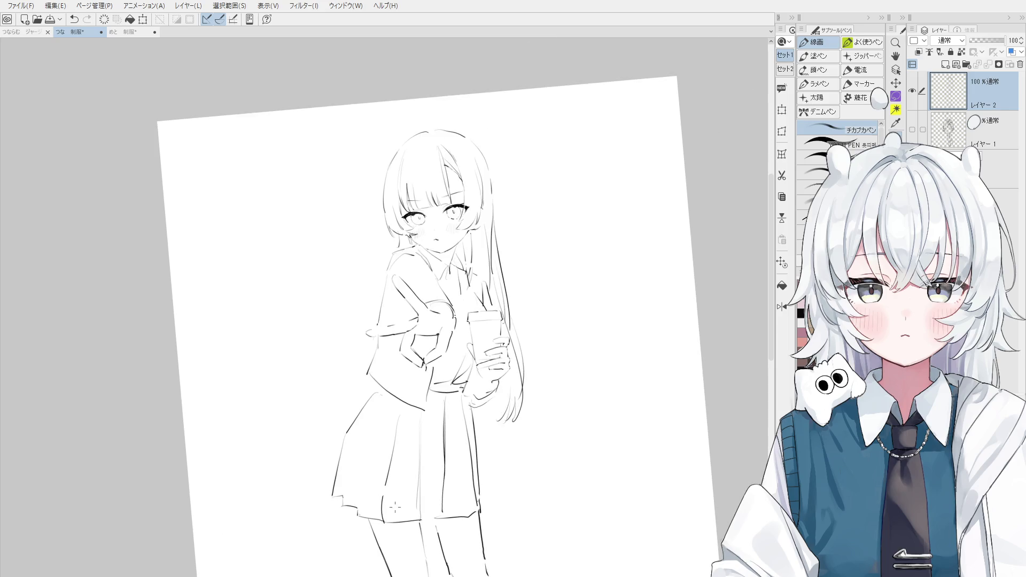
pyautogui.scroll(2, 410, 494)
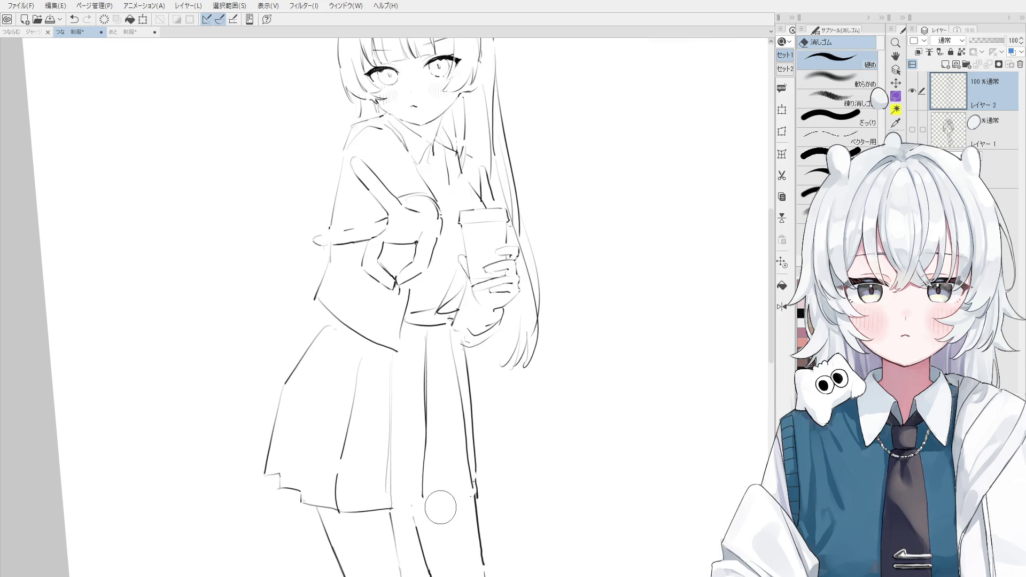
pyautogui.hotkey('ctrl', 'z')
# Redraw the hem stroke toward the skirt's right corner
pyautogui.moveTo(414, 503)
pyautogui.mouseDown()
pyautogui.moveTo(459, 489)
pyautogui.moveTo(465, 497)
pyautogui.moveTo(474, 484)
pyautogui.moveTo(459, 498)
pyautogui.moveTo(470, 492)
pyautogui.mouseUp()
pyautogui.press('e')
pyautogui.press('p')
pyautogui.press('e')
pyautogui.press('p')
pyautogui.hotkey('ctrl', 'z')
pyautogui.press('e')
pyautogui.press('p')
# Redraw the line along the skirt's right edge, retrying the stroke
pyautogui.scroll(-1, 478, 476)
pyautogui.moveTo(470, 394); pyautogui.dragTo(481, 488)
pyautogui.hotkey('ctrl', 'z')
pyautogui.moveTo(471, 404); pyautogui.dragTo(477, 500)
pyautogui.hotkey('ctrl', 'z')
pyautogui.scroll(-2, 490, 486)
pyautogui.scroll(2, 494, 452)
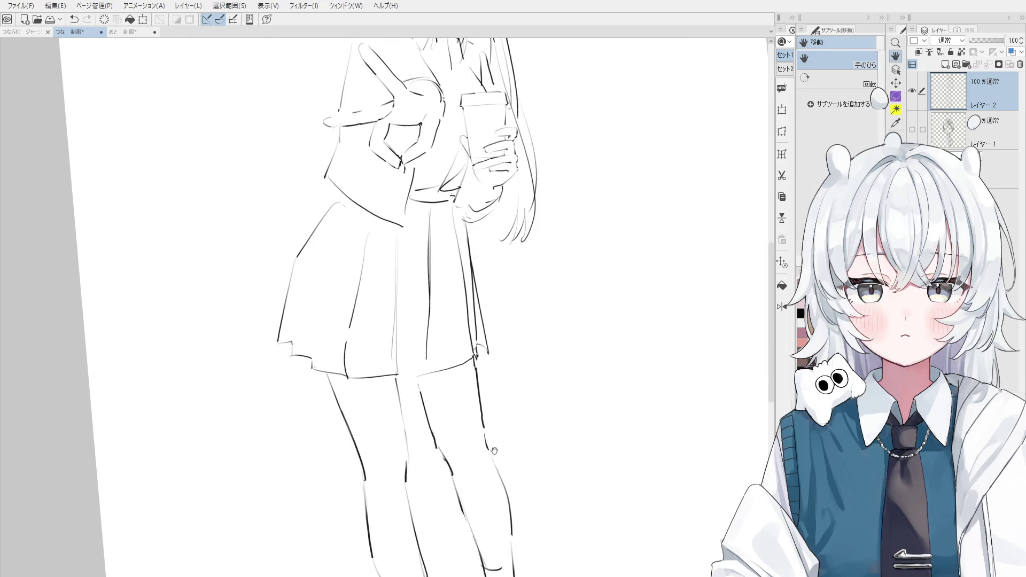
pyautogui.press('p')
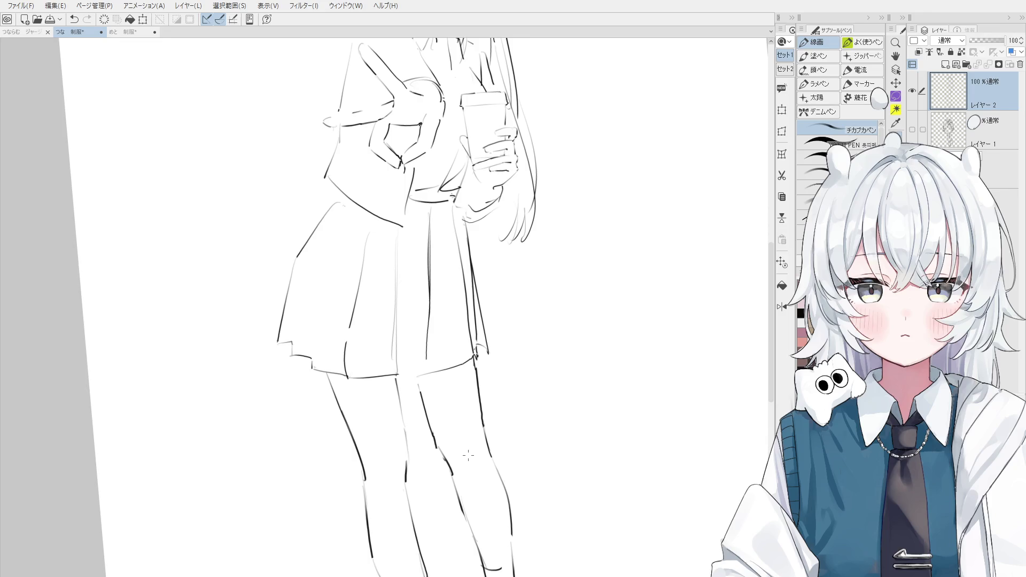
# Redraw the knee line several times until clean, then add the second knee line
pyautogui.scroll(-2, 468, 455)
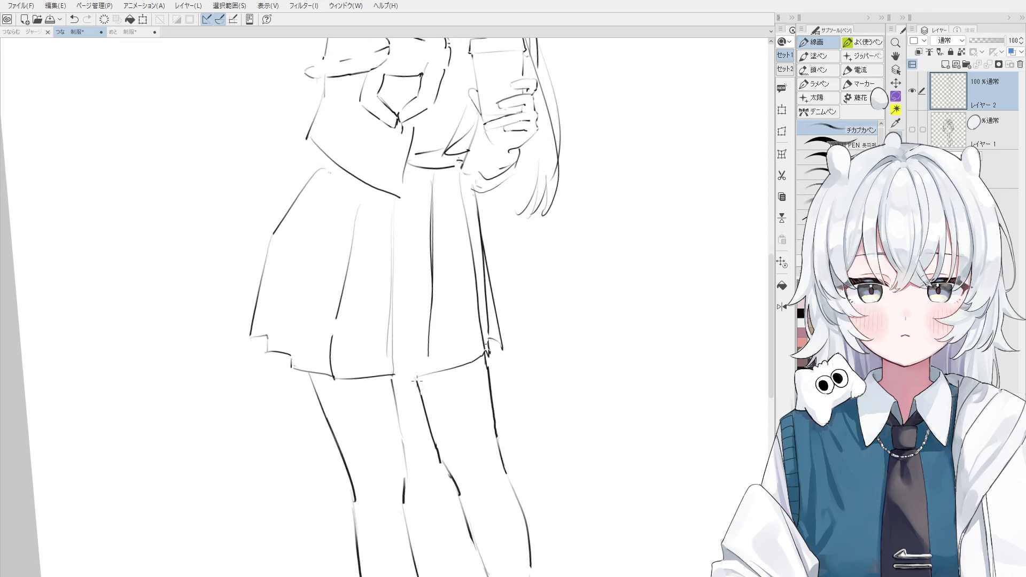
pyautogui.scroll(-2, 417, 386)
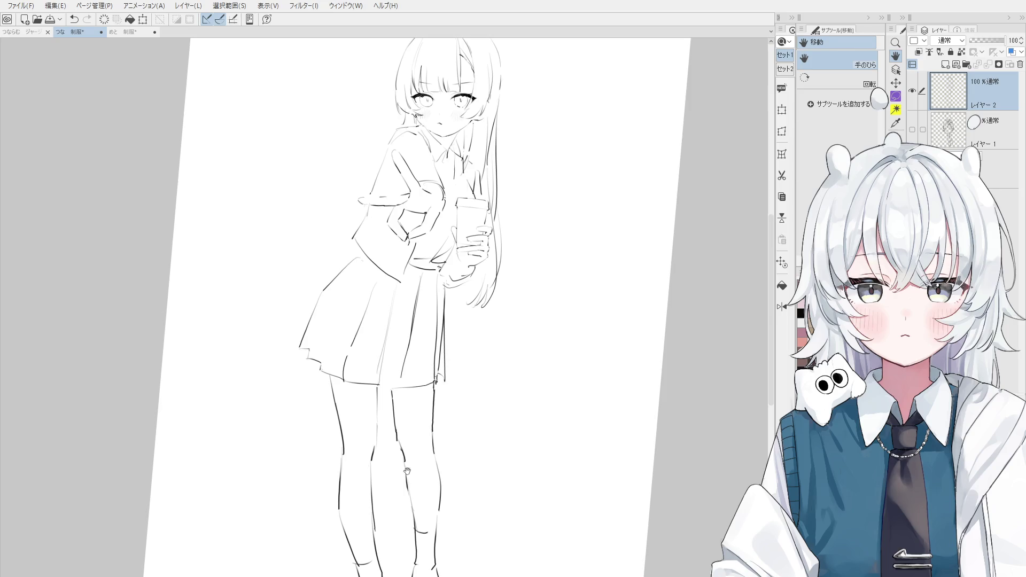
pyautogui.press('e')
pyautogui.scroll(2, 420, 488)
pyautogui.press('p')
pyautogui.hotkey('ctrl', 'z')
pyautogui.moveTo(405, 493); pyautogui.dragTo(415, 544)
pyautogui.hotkey('ctrl', 'z')
pyautogui.moveTo(405, 496); pyautogui.dragTo(415, 545)
pyautogui.hotkey('ctrl', 'z')
pyautogui.moveTo(404, 508); pyautogui.dragTo(414, 545)
pyautogui.moveTo(439, 451); pyautogui.dragTo(452, 490)
# Straighten and tilt the view, then try a long skirt line and undo it
pyautogui.press('e')
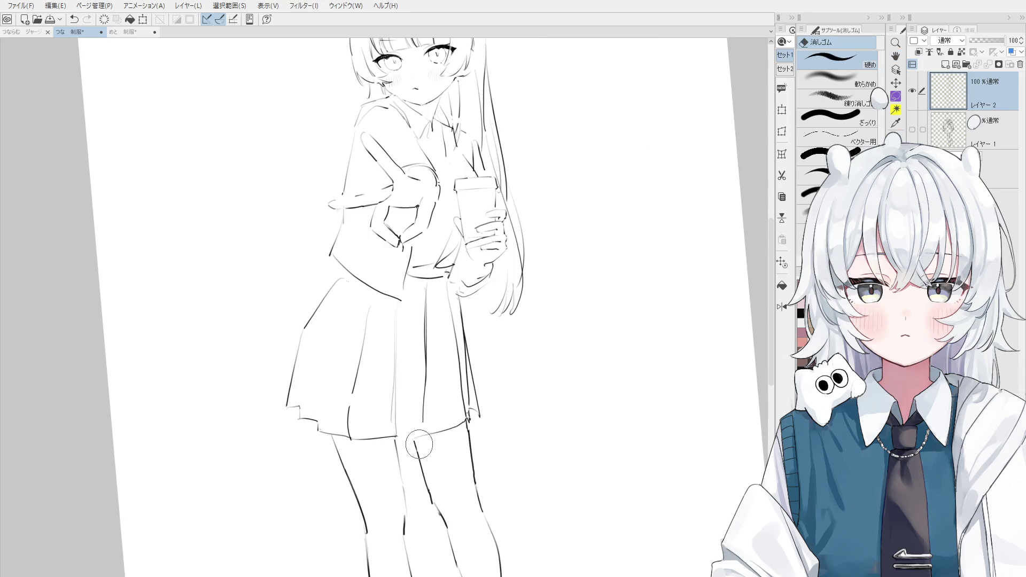
pyautogui.hotkey('ctrl', '@')
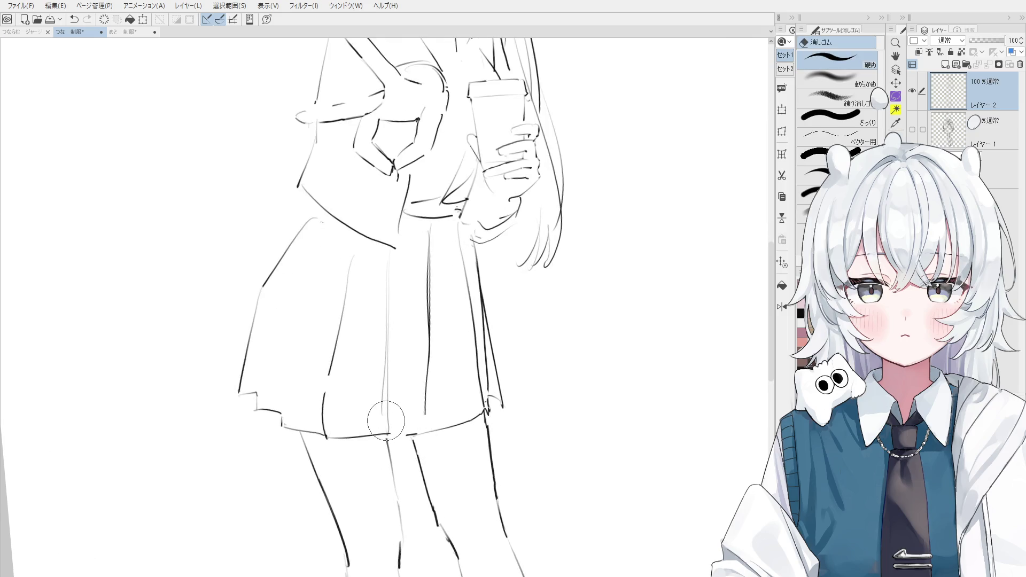
pyautogui.press('p')
pyautogui.hotkey('ctrl', '-')
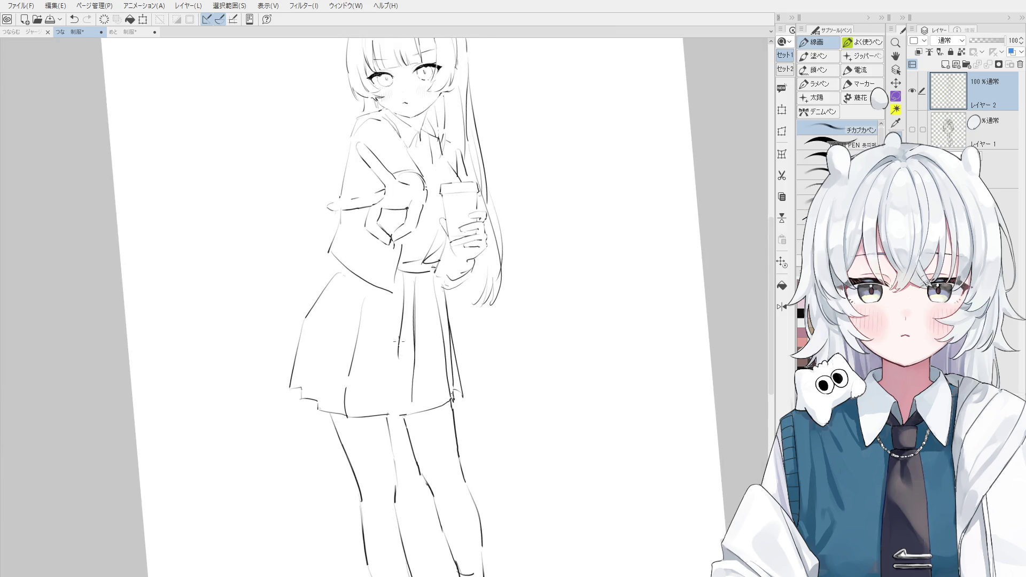
pyautogui.moveTo(405, 286)
pyautogui.mouseDown()
pyautogui.moveTo(390, 406)
pyautogui.moveTo(332, 386)
pyautogui.moveTo(323, 409)
pyautogui.mouseUp()
pyautogui.hotkey('ctrl', 'z')
pyautogui.press('e')
pyautogui.press('p')
pyautogui.hotkey('ctrl', 'z')
pyautogui.press('e')
pyautogui.press('p')
# With the view mirrored, draw a line down the skirt's right edge
pyautogui.press('h')
pyautogui.press('e')
pyautogui.press('p')
pyautogui.moveTo(432, 294); pyautogui.dragTo(454, 377)
pyautogui.hotkey('ctrl', 'z')
pyautogui.moveTo(445, 324); pyautogui.dragTo(463, 382)
pyautogui.hotkey('ctrl', 'z')
pyautogui.hotkey('ctrl', 'z')
pyautogui.moveTo(435, 290); pyautogui.dragTo(461, 378)
pyautogui.hotkey('ctrl', '-')
pyautogui.press('-')
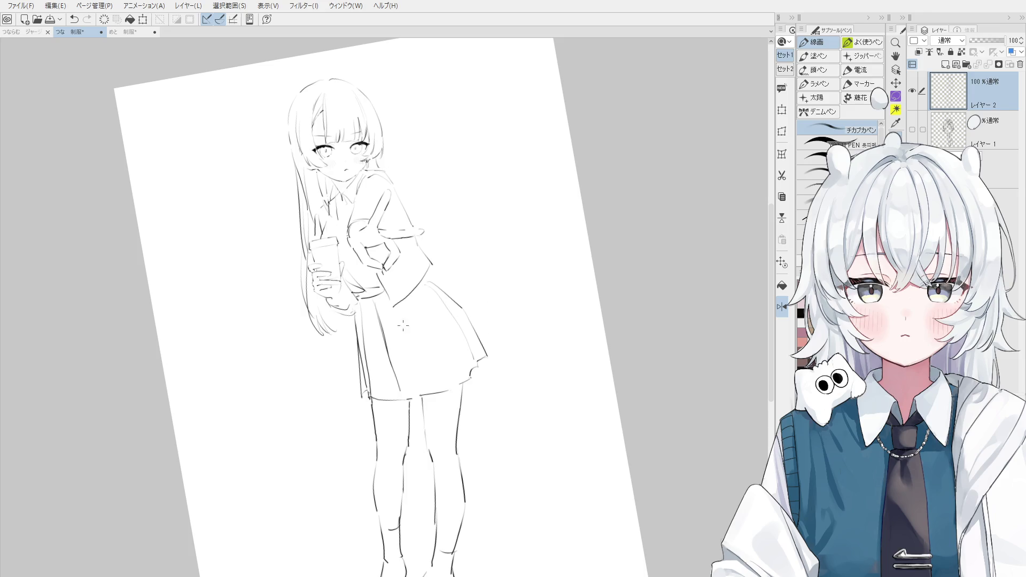
# Try faint pleat lines across the skirt, undoing the attempts
pyautogui.scroll(3, 427, 321)
pyautogui.scroll(2, 422, 278)
pyautogui.hotkey('ctrl', 'z')
pyautogui.moveTo(425, 277); pyautogui.dragTo(440, 266)
pyautogui.moveTo(427, 328); pyautogui.dragTo(450, 393)
pyautogui.hotkey('ctrl', 'z')
pyautogui.hotkey('ctrl', 'z')
# Draw another diagonal pleat line on the skirt, then undo it
pyautogui.hotkey('ctrl', 'z')
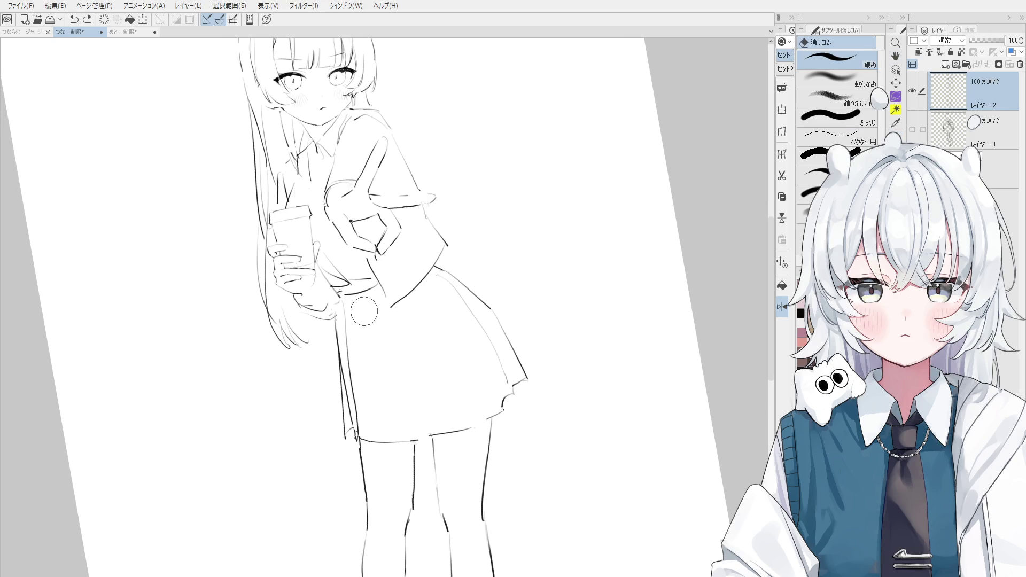
pyautogui.moveTo(364, 308)
pyautogui.mouseDown()
pyautogui.moveTo(398, 417)
pyautogui.moveTo(388, 434)
pyautogui.mouseUp()
pyautogui.hotkey('ctrl', 'z')
pyautogui.scroll(-1, 381, 422)
# Try a small mark on the sock and undo it along with leftover strokes
pyautogui.hotkey('ctrl', 'z')
pyautogui.moveTo(378, 354)
pyautogui.mouseDown()
pyautogui.moveTo(395, 435)
pyautogui.moveTo(464, 419)
pyautogui.moveTo(466, 404)
pyautogui.moveTo(459, 437)
pyautogui.mouseUp()
pyautogui.scroll(-3, 377, 371)
pyautogui.scroll(2, 456, 413)
pyautogui.hotkey('ctrl', 'z')
pyautogui.hotkey('ctrl', 'z')
pyautogui.hotkey('ctrl', 'z')
pyautogui.hotkey('ctrl', 'z')
pyautogui.scroll(1, 467, 427)
pyautogui.scroll(1, 399, 414)
pyautogui.moveTo(383, 422); pyautogui.dragTo(397, 416)
pyautogui.hotkey('ctrl', 'z')
pyautogui.hotkey('ctrl', 'z')
pyautogui.scroll(3, 459, 426)
pyautogui.hotkey('ctrl', 'z')
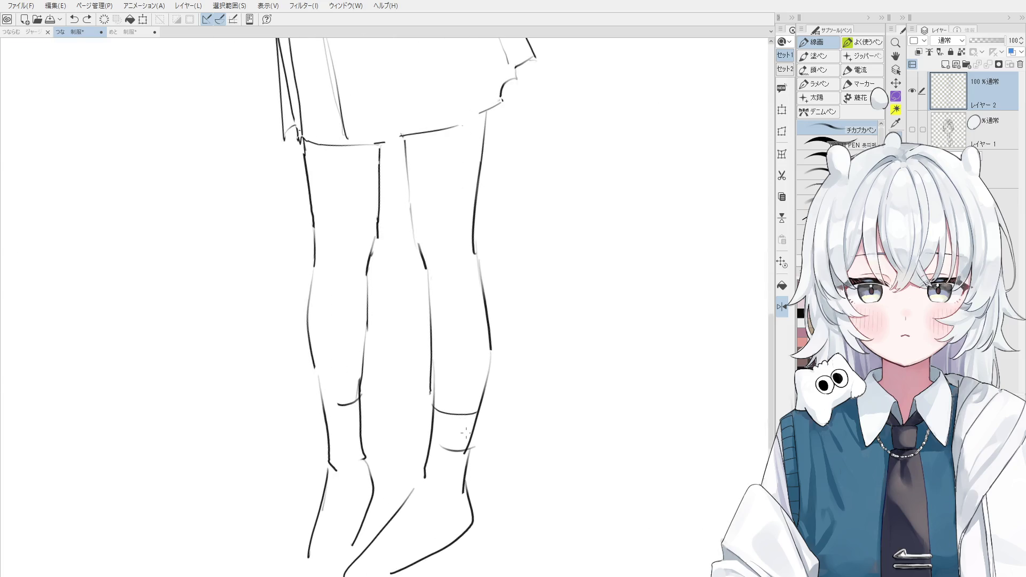
pyautogui.scroll(2, 471, 426)
pyautogui.scroll(2, 473, 424)
pyautogui.scroll(2, 475, 422)
pyautogui.hotkey('ctrl', 'z')
pyautogui.scroll(1, 480, 420)
# Draw a filled black cat head on the sock and remove the stray curve below it
pyautogui.moveTo(482, 403)
pyautogui.mouseDown()
pyautogui.moveTo(473, 412)
pyautogui.moveTo(480, 409)
pyautogui.moveTo(470, 390)
pyautogui.mouseUp()
pyautogui.moveTo(478, 400)
pyautogui.mouseDown()
pyautogui.moveTo(482, 389)
pyautogui.moveTo(480, 408)
pyautogui.mouseUp()
pyautogui.scroll(-1, 470, 406)
pyautogui.scroll(-1, 465, 414)
pyautogui.scroll(-2, 454, 428)
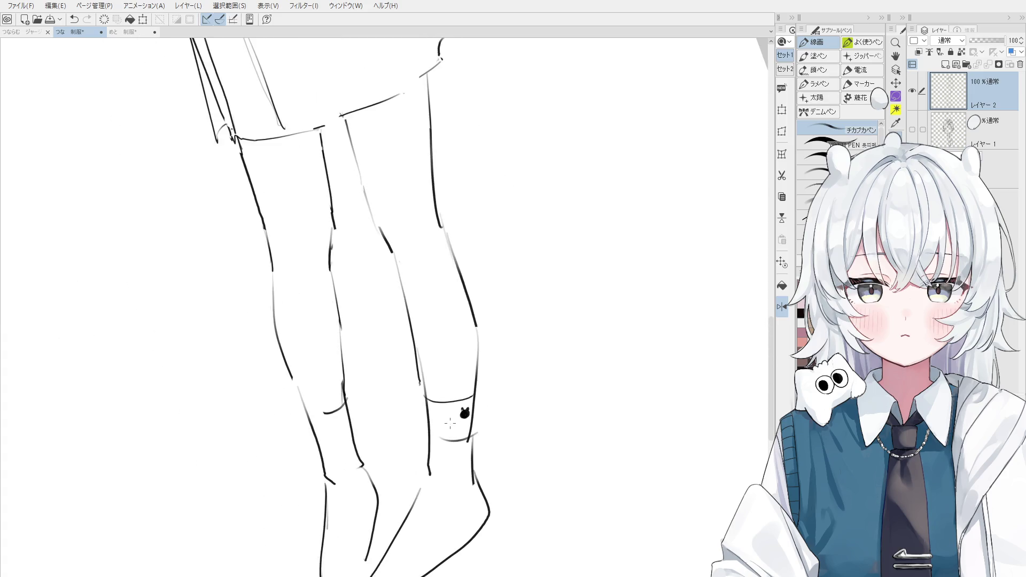
pyautogui.scroll(-1, 443, 441)
pyautogui.hotkey('ctrl', 'z')
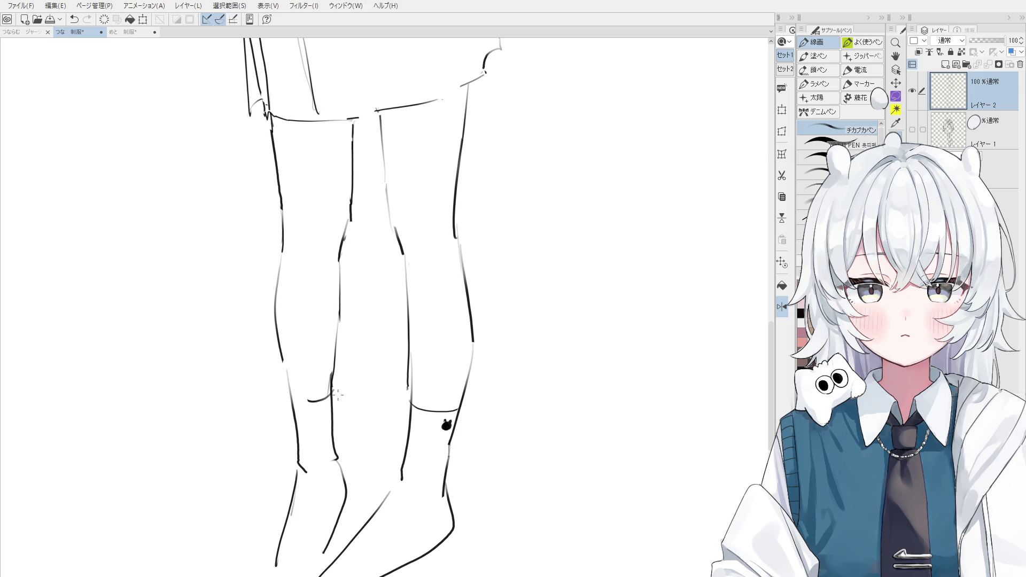
# Erase the stray knee stroke and part of the lower-leg line
pyautogui.press('e')
pyautogui.moveTo(335, 395); pyautogui.dragTo(323, 398)
pyautogui.press('-')
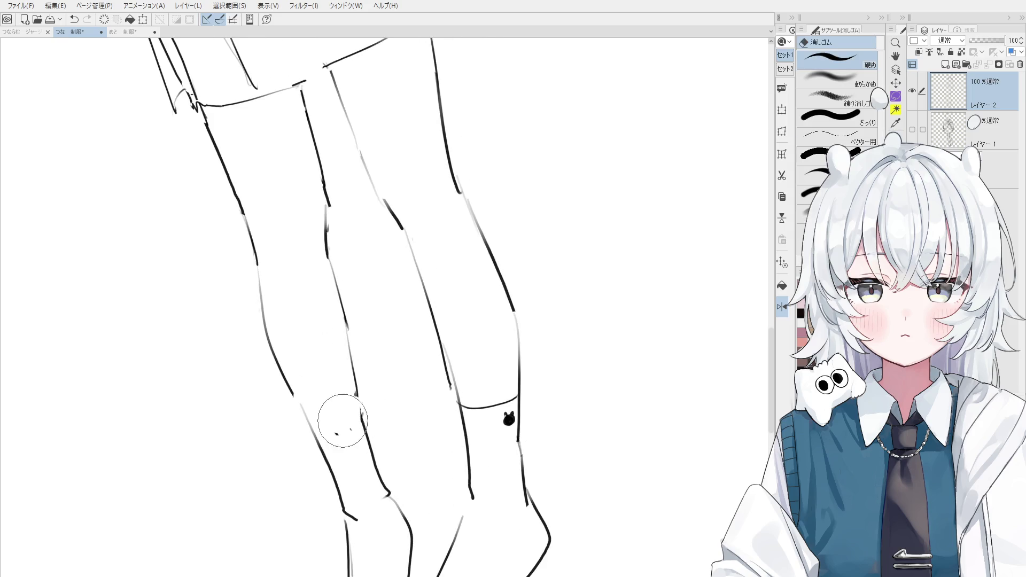
pyautogui.press('^')
pyautogui.keyDown('alt'); pyautogui.click(358, 365); pyautogui.keyUp('alt')
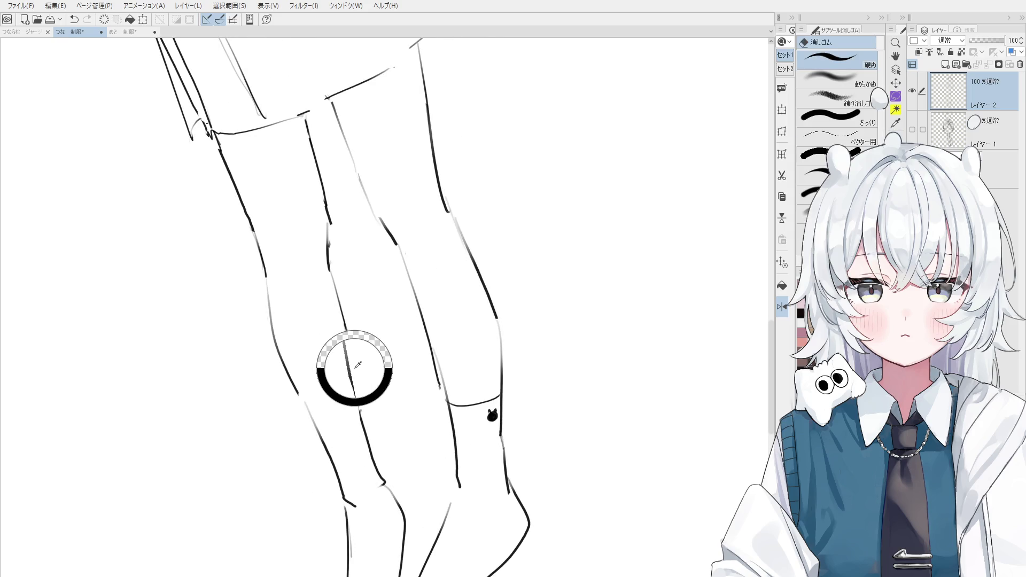
pyautogui.scroll(1, 358, 364)
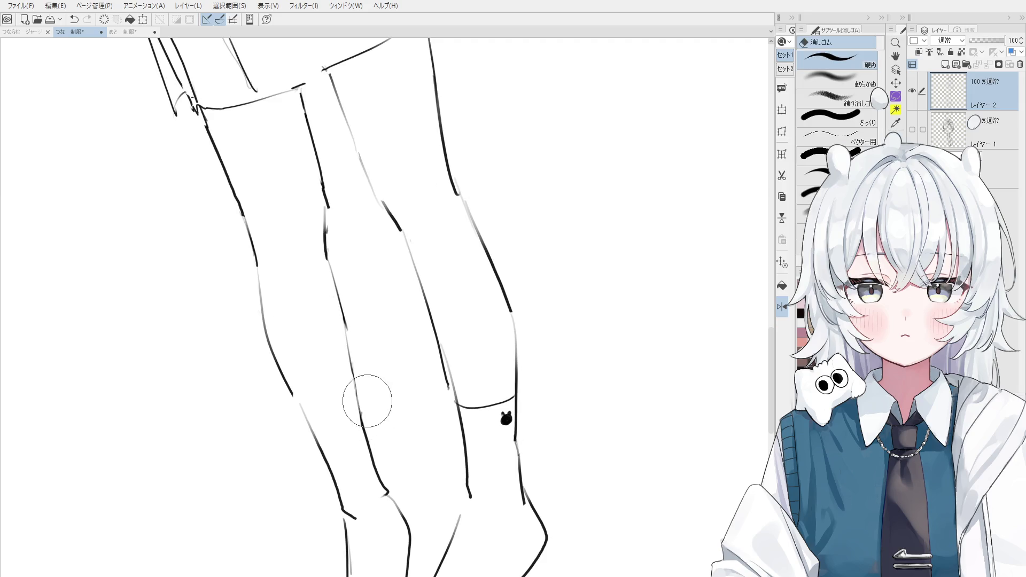
pyautogui.moveTo(360, 408); pyautogui.dragTo(372, 479)
# Straighten the canvas view upright and close the gap in the inner leg line
pyautogui.press('p')
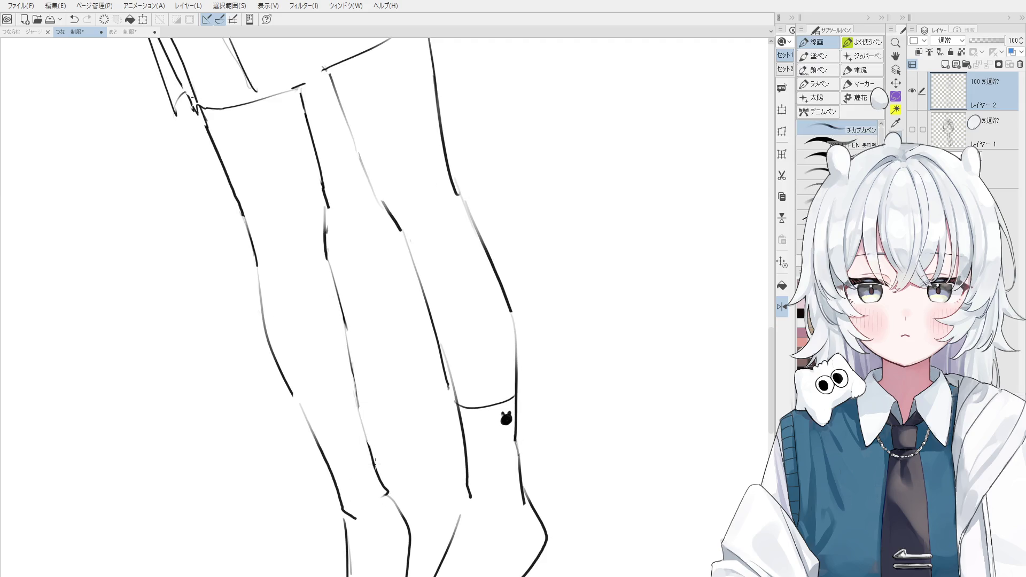
pyautogui.scroll(-1, 366, 444)
pyautogui.press('e')
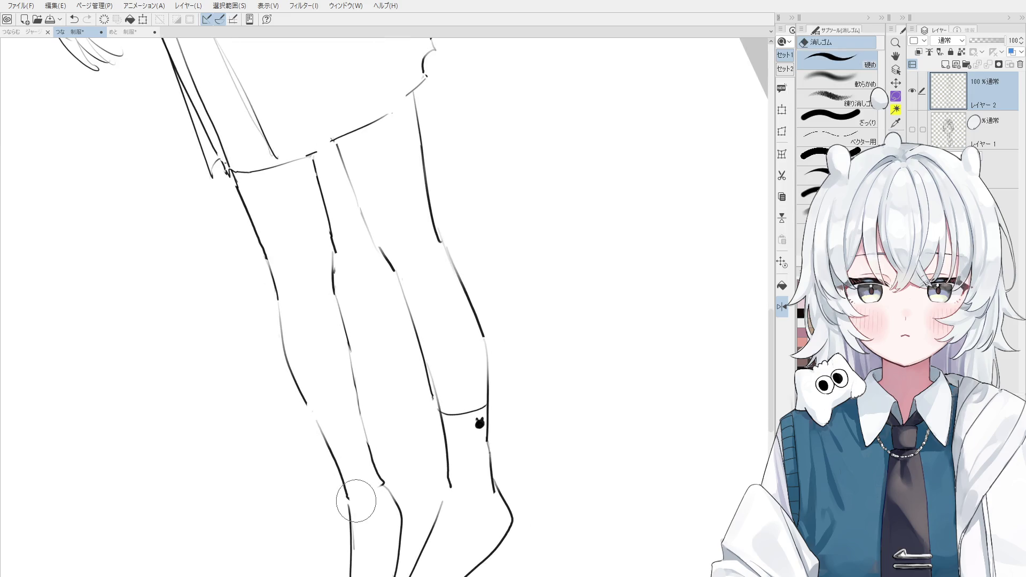
pyautogui.scroll(-2, 357, 503)
pyautogui.press('p')
pyautogui.press('h')
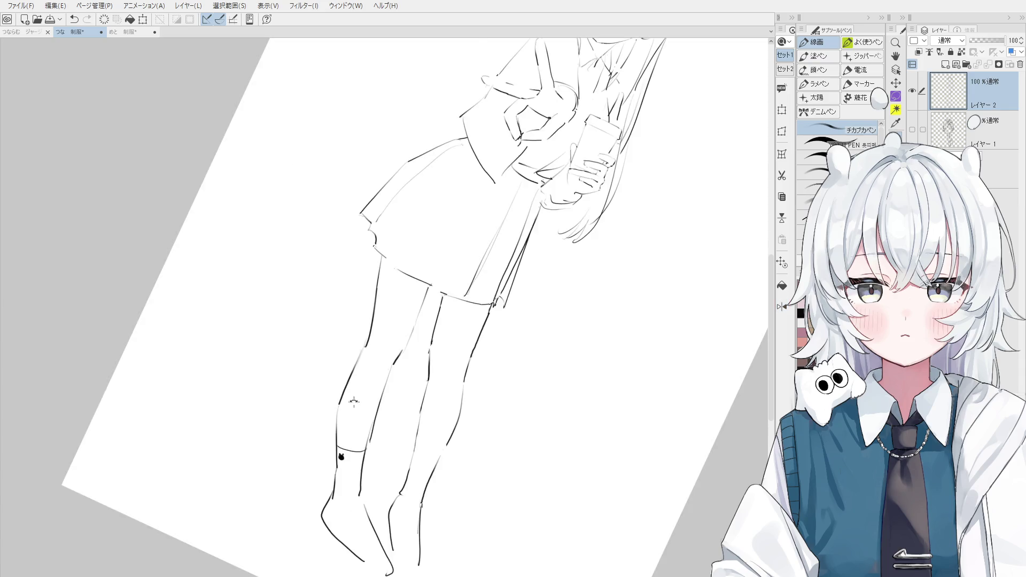
pyautogui.moveTo(354, 403); pyautogui.dragTo(427, 375)
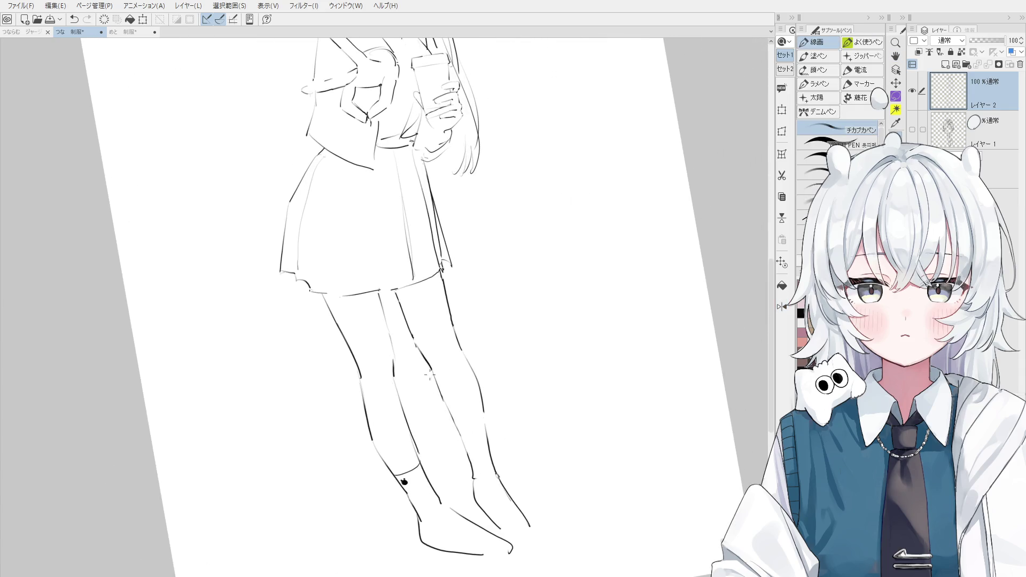
pyautogui.press('@')
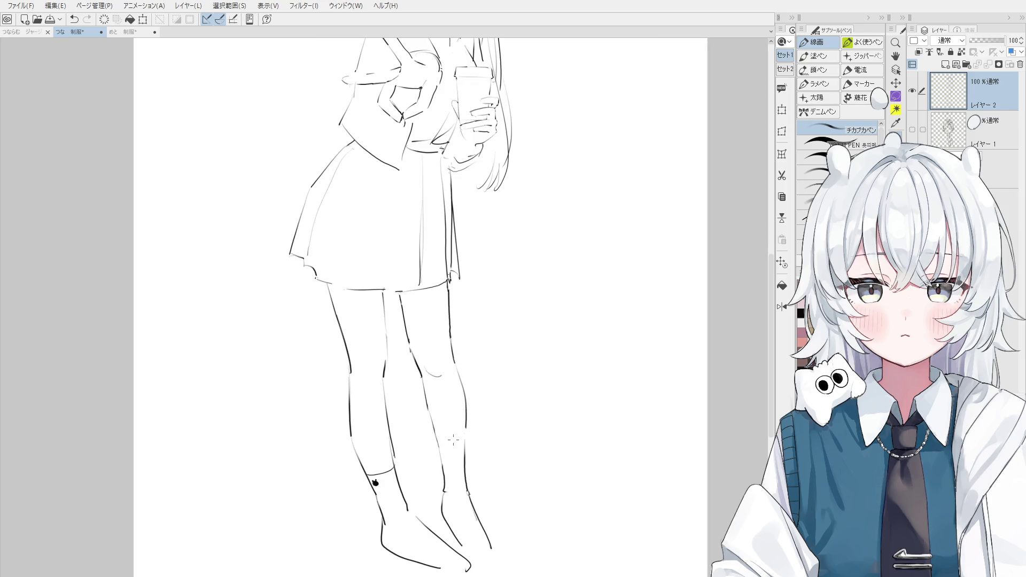
pyautogui.scroll(2, 428, 368)
pyautogui.press('e')
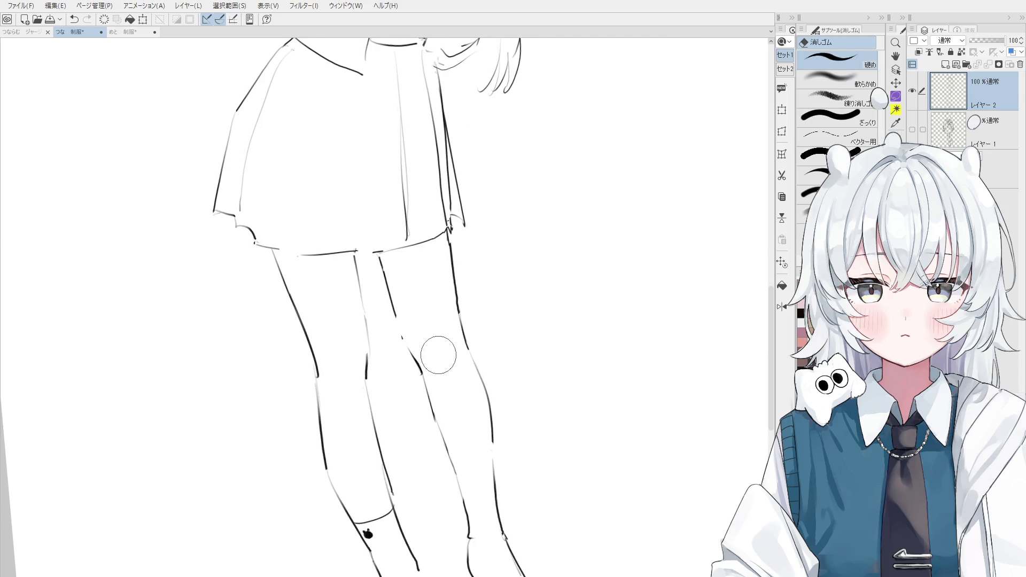
pyautogui.press('p')
pyautogui.moveTo(394, 319)
pyautogui.mouseDown()
pyautogui.moveTo(410, 352)
pyautogui.moveTo(428, 341)
pyautogui.mouseUp()
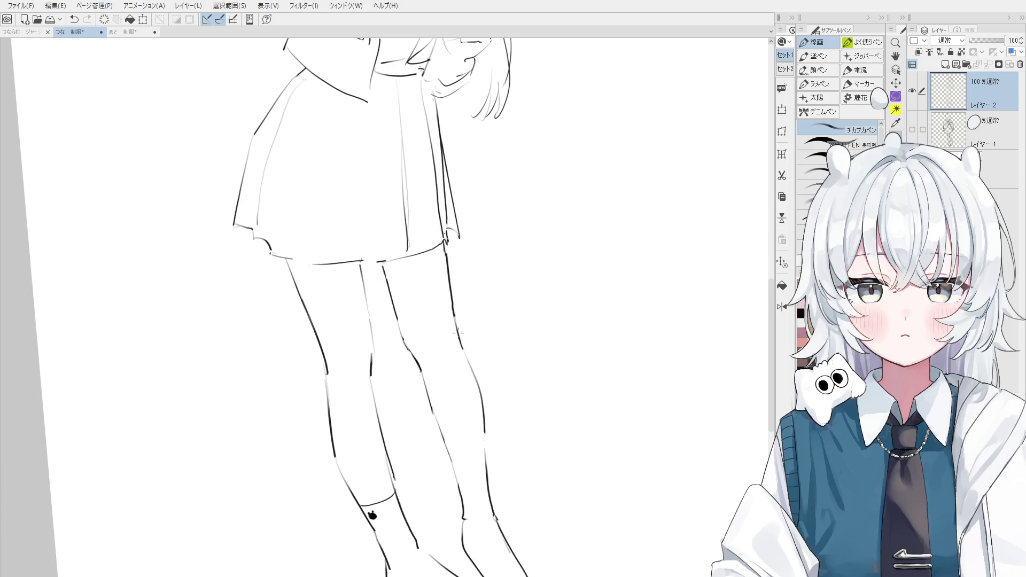
# Erase part of the right leg line and try short strokes beside it
pyautogui.press('e')
pyautogui.moveTo(446, 245)
pyautogui.mouseDown()
pyautogui.moveTo(453, 309)
pyautogui.moveTo(449, 242)
pyautogui.mouseUp()
pyautogui.press('p')
pyautogui.hotkey('ctrl', 'z')
pyautogui.hotkey('ctrl', 'z')
pyautogui.scroll(-1, 449, 241)
pyautogui.press('e')
pyautogui.scroll(1, 448, 241)
pyautogui.press('p')
pyautogui.moveTo(444, 238)
pyautogui.mouseDown()
pyautogui.moveTo(453, 229)
pyautogui.moveTo(426, 153)
pyautogui.mouseUp()
# Redraw the skirt's right edge line, retrying the stroke several times
pyautogui.hotkey('ctrl', 'z')
pyautogui.scroll(-1, 441, 239)
pyautogui.press('e')
pyautogui.press('p')
pyautogui.hotkey('ctrl', 'z')
pyautogui.moveTo(437, 198)
pyautogui.mouseDown()
pyautogui.moveTo(427, 152)
pyautogui.moveTo(443, 210)
pyautogui.mouseUp()
pyautogui.press('e')
pyautogui.press('p')
pyautogui.hotkey('ctrl', 'z')
pyautogui.moveTo(422, 143); pyautogui.dragTo(437, 226)
pyautogui.hotkey('ctrl', 'z')
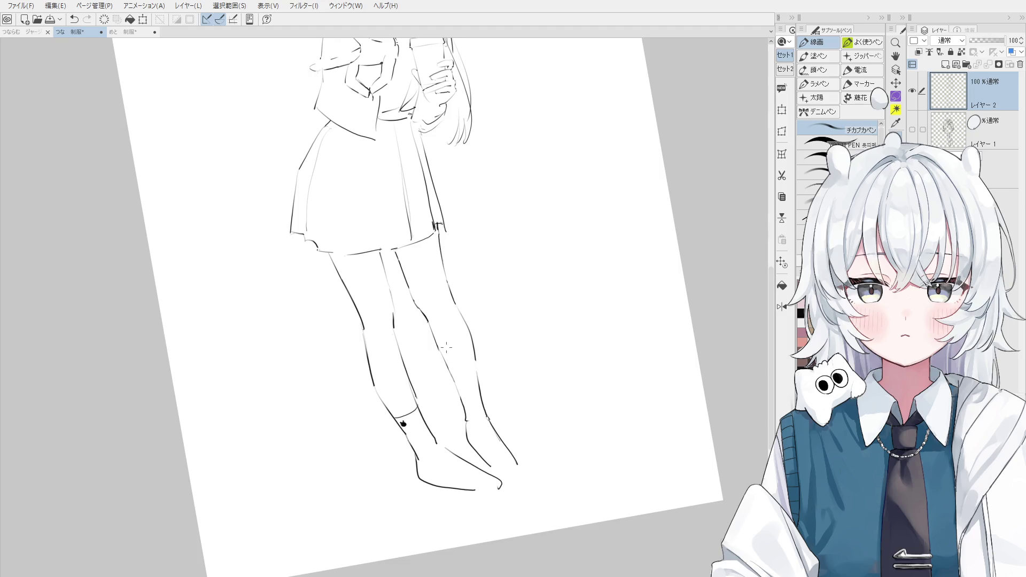
# Tilt, pan and re-straighten the canvas view around the right leg
pyautogui.press('e')
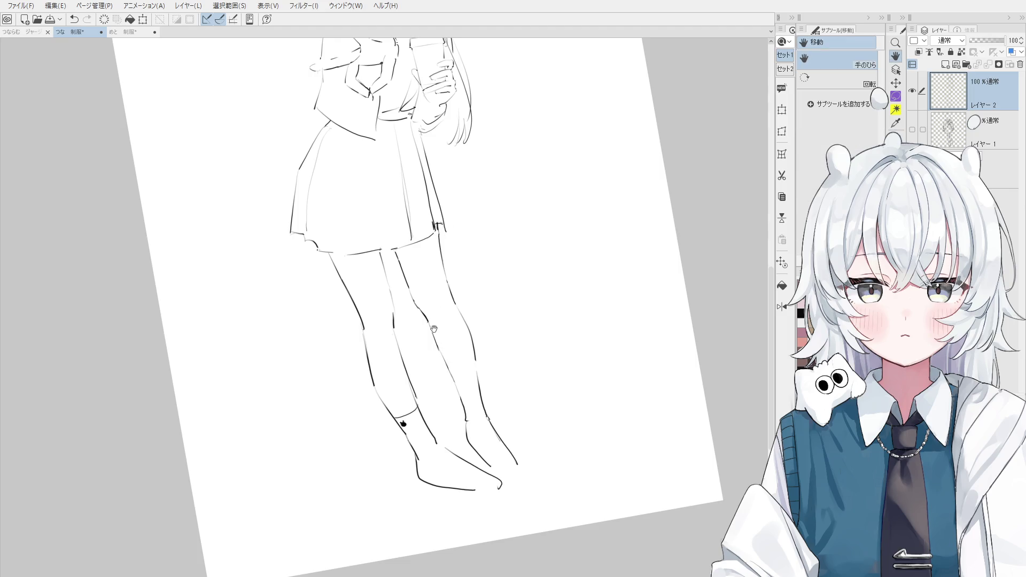
pyautogui.scroll(2, 454, 325)
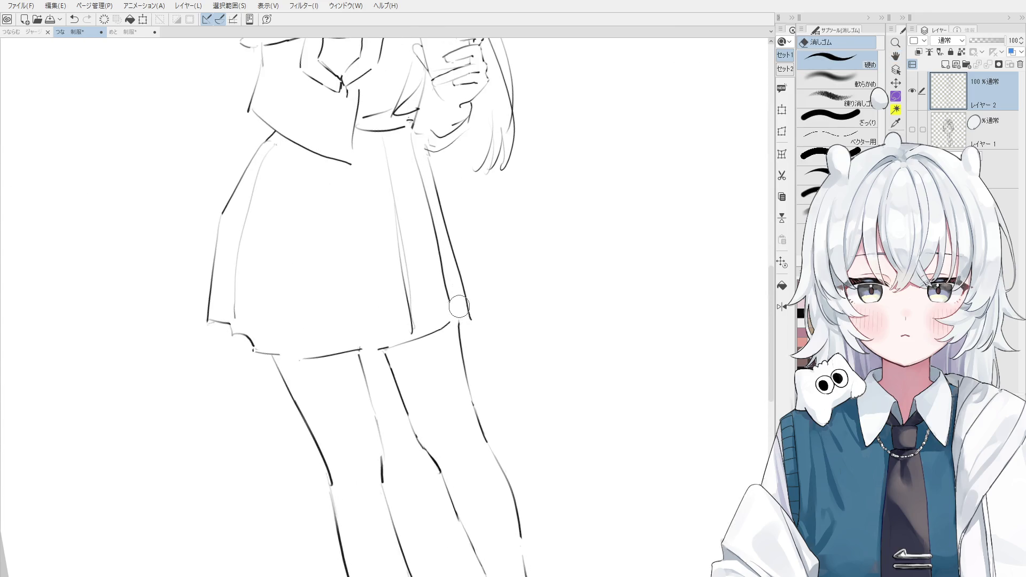
pyautogui.press('p')
pyautogui.scroll(1, 452, 321)
pyautogui.scroll(-2, 458, 307)
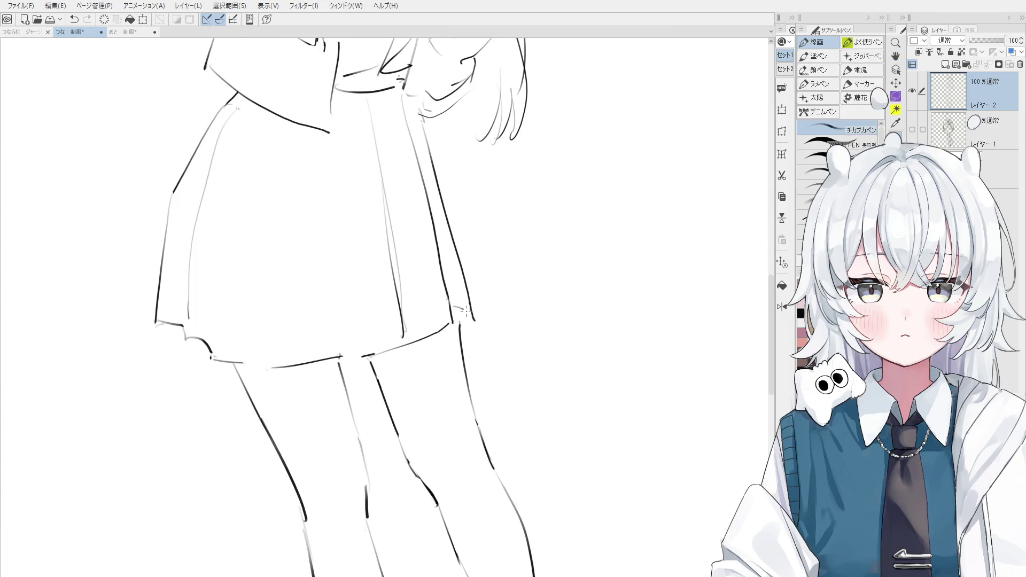
pyautogui.press('e')
pyautogui.press('-')
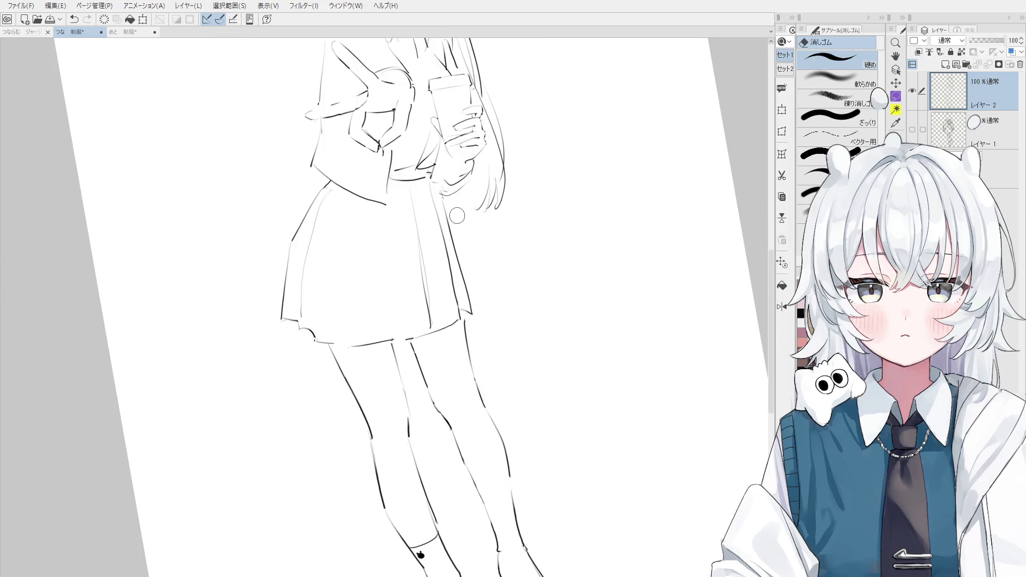
pyautogui.press('h')
pyautogui.scroll(-2, 463, 309)
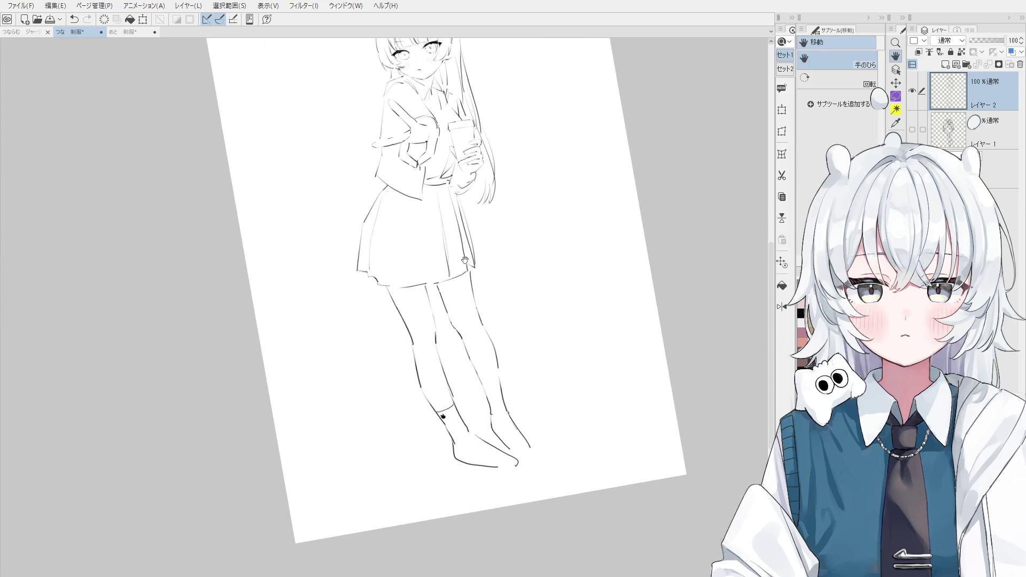
pyautogui.press('^')
pyautogui.scroll(1, 446, 334)
pyautogui.press('p')
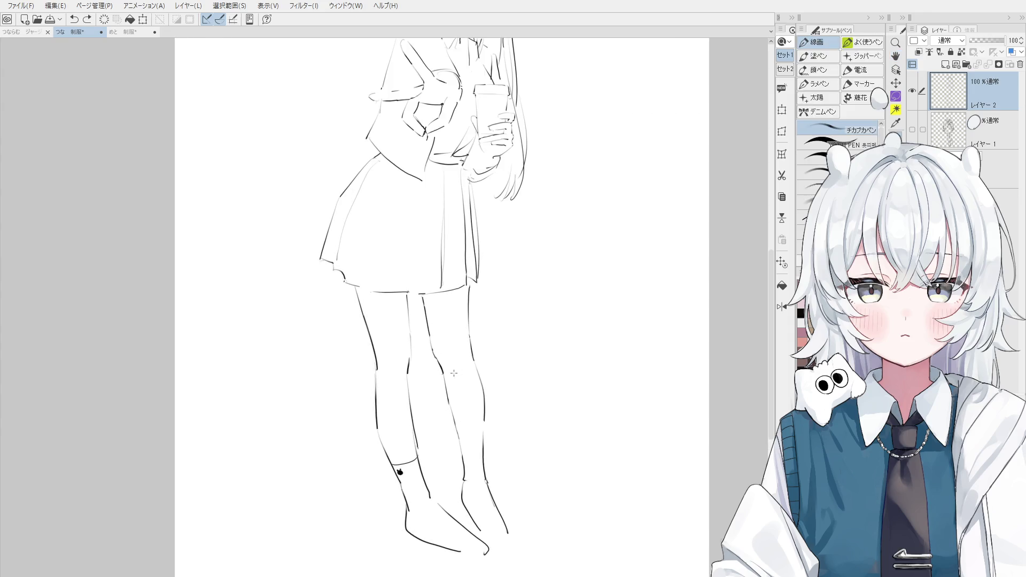
# Draw the sock-top curve around the right shin on a slightly tilted canvas
pyautogui.press('-')
pyautogui.press('e')
pyautogui.scroll(1, 515, 507)
pyautogui.press('p')
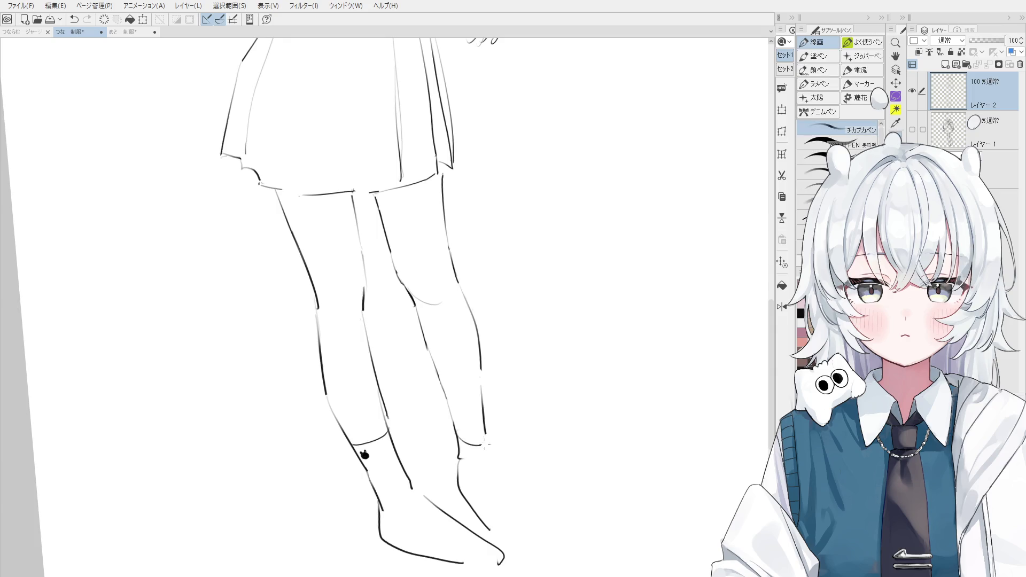
pyautogui.scroll(-1, 470, 435)
pyautogui.hotkey('ctrl', 'z')
pyautogui.moveTo(450, 400); pyautogui.dragTo(478, 394)
pyautogui.hotkey('ctrl', 'z')
# Erase the lower right-ankle line and try shorter replacement ankle lines
pyautogui.press('e')
pyautogui.moveTo(467, 444); pyautogui.dragTo(478, 500)
pyautogui.press('p')
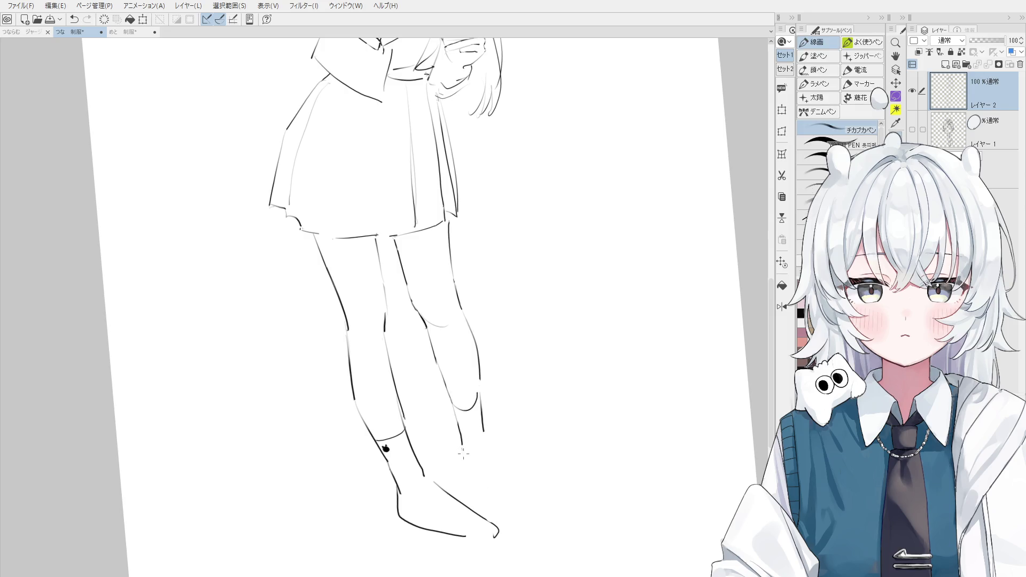
pyautogui.moveTo(463, 463); pyautogui.dragTo(482, 494)
pyautogui.hotkey('ctrl', 'z')
pyautogui.moveTo(462, 459); pyautogui.dragTo(481, 487)
pyautogui.hotkey('ctrl', 'z')
pyautogui.moveTo(482, 431); pyautogui.dragTo(521, 495)
pyautogui.hotkey('ctrl', 'z')
pyautogui.hotkey('ctrl', 'z')
# Settle on a single right ankle line down to the foot, then straighten the view
pyautogui.moveTo(462, 445); pyautogui.dragTo(489, 492)
pyautogui.hotkey('ctrl', 'z')
pyautogui.moveTo(464, 453)
pyautogui.mouseDown()
pyautogui.moveTo(500, 506)
pyautogui.moveTo(518, 494)
pyautogui.mouseUp()
pyautogui.hotkey('ctrl', 'z')
pyautogui.moveTo(483, 425)
pyautogui.mouseDown()
pyautogui.moveTo(483, 452)
pyautogui.moveTo(532, 502)
pyautogui.moveTo(466, 467)
pyautogui.moveTo(531, 507)
pyautogui.mouseUp()
pyautogui.hotkey('ctrl', 'z')
pyautogui.press('e')
pyautogui.press('p')
pyautogui.hotkey('ctrl', '0')
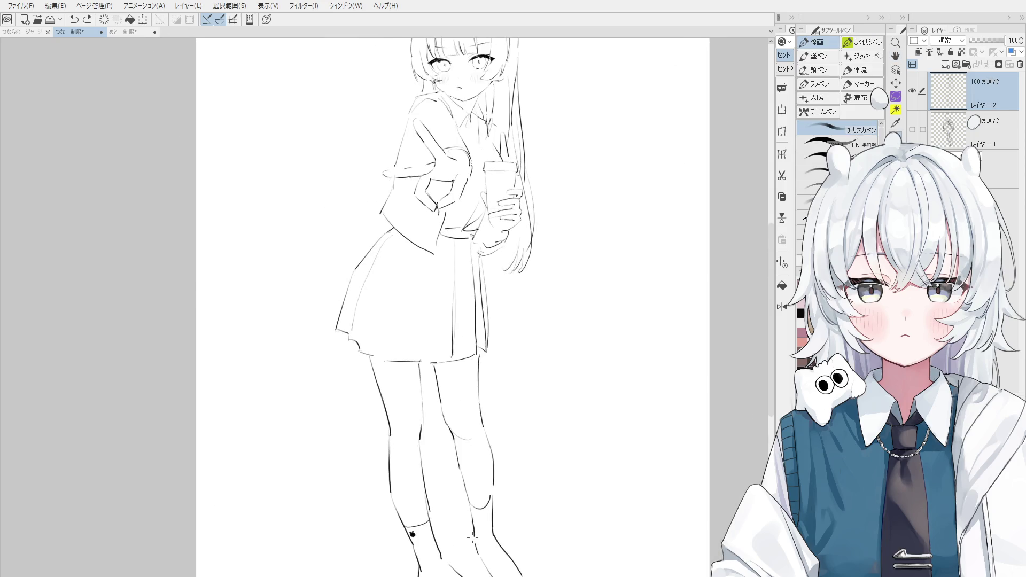
# Add a short stroke at the boot and erase the sock-top curve at the ankle
pyautogui.moveTo(474, 542); pyautogui.dragTo(479, 565)
pyautogui.press('e')
pyautogui.scroll(3, 484, 526)
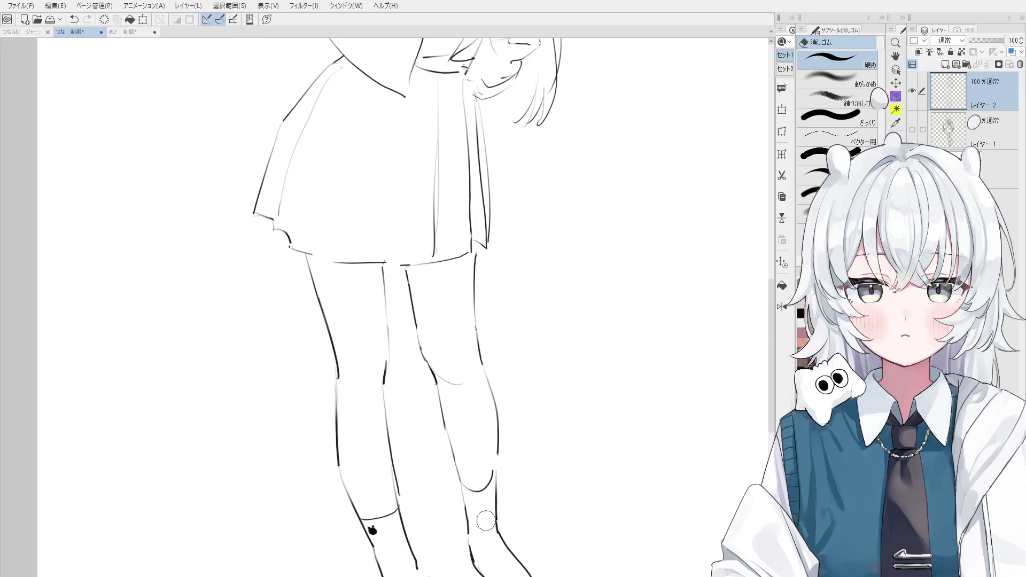
pyautogui.scroll(2, 484, 484)
pyautogui.moveTo(491, 469)
pyautogui.mouseDown()
pyautogui.moveTo(462, 489)
pyautogui.moveTo(486, 487)
pyautogui.moveTo(496, 471)
pyautogui.mouseUp()
pyautogui.press('p')
pyautogui.hotkey('ctrl', 'z')
# Redraw the right shin line from the sock top down
pyautogui.scroll(-2, 494, 474)
pyautogui.scroll(2, 494, 474)
pyautogui.scroll(-2, 493, 474)
pyautogui.press('e')
pyautogui.scroll(1, 508, 422)
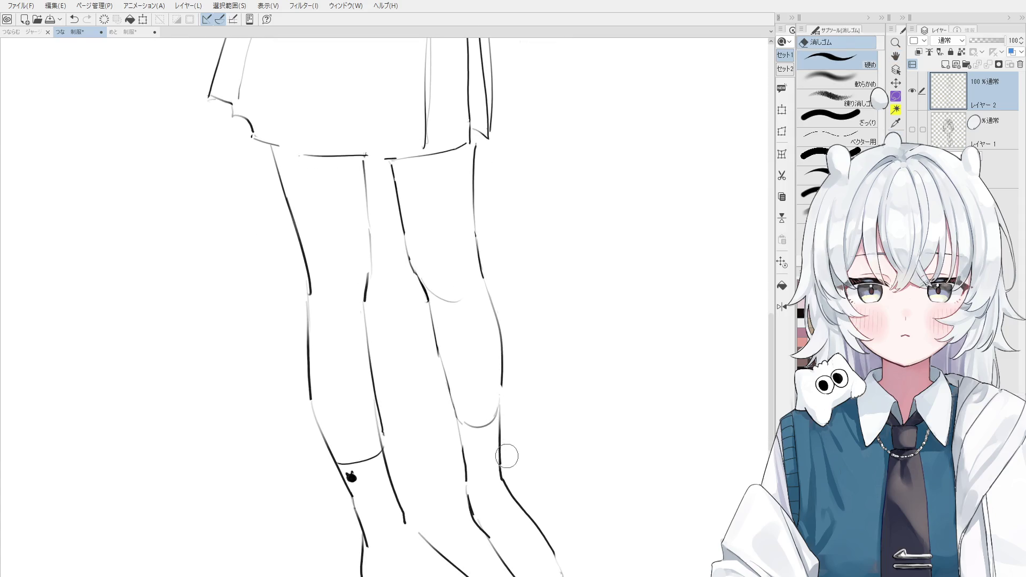
pyautogui.press('p')
pyautogui.moveTo(499, 407); pyautogui.dragTo(502, 482)
pyautogui.hotkey('ctrl', 'z')
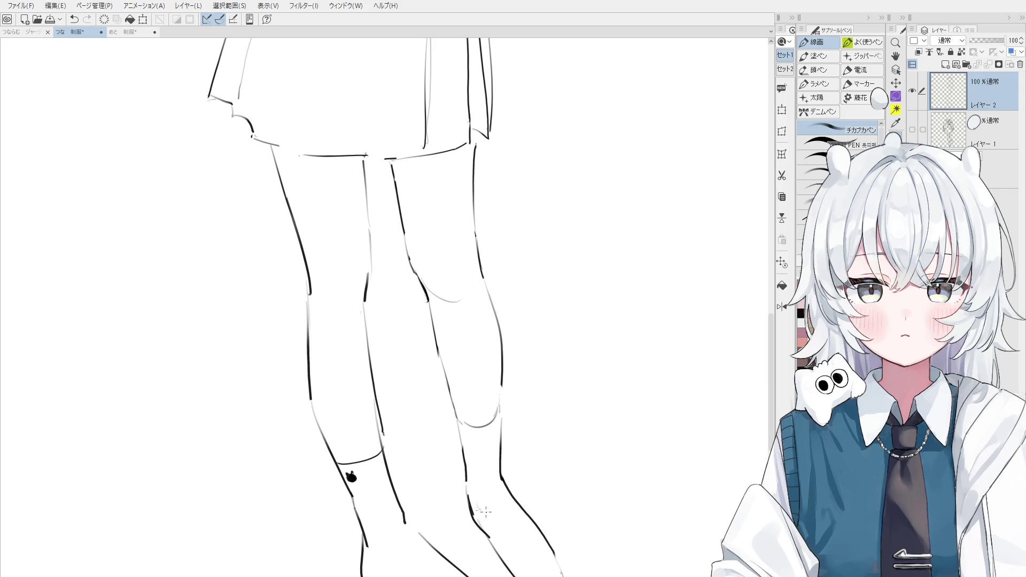
# Bring the upper figure back into view and erase stray marks on the skirt
pyautogui.scroll(-3, 470, 491)
pyautogui.scroll(-2, 449, 460)
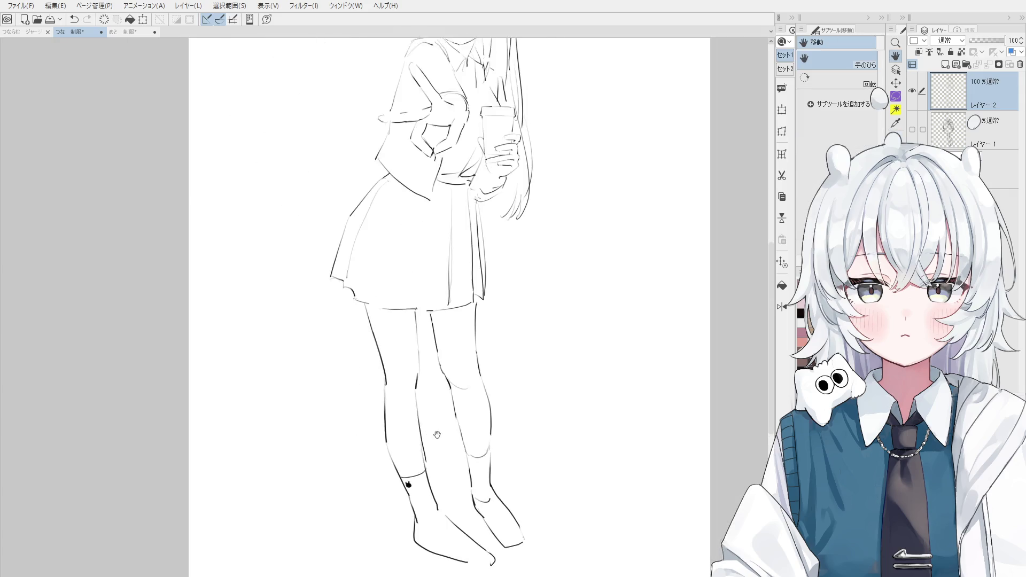
pyautogui.moveTo(437, 434); pyautogui.dragTo(450, 517)
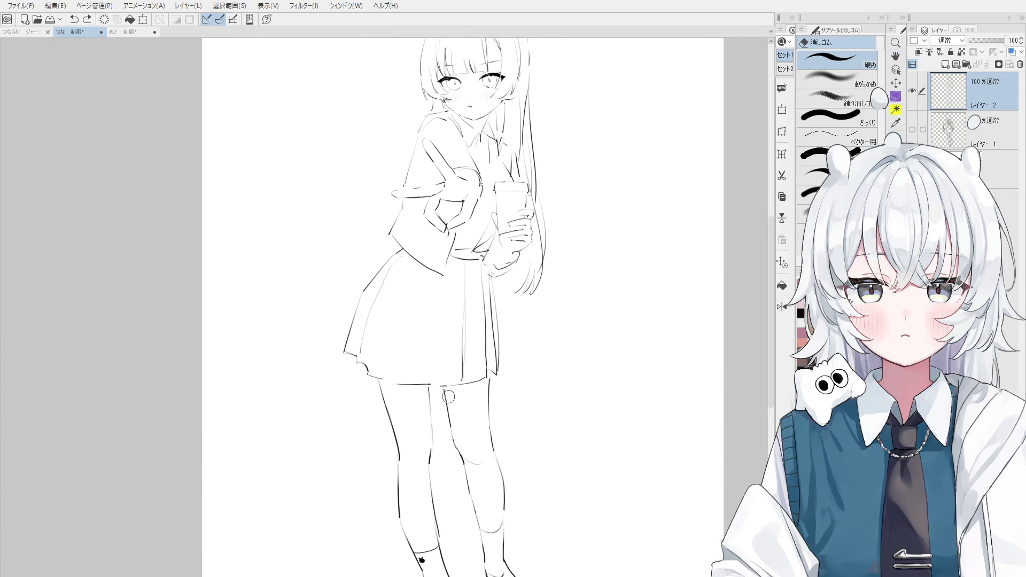
pyautogui.moveTo(422, 334); pyautogui.dragTo(439, 358)
pyautogui.press('p')
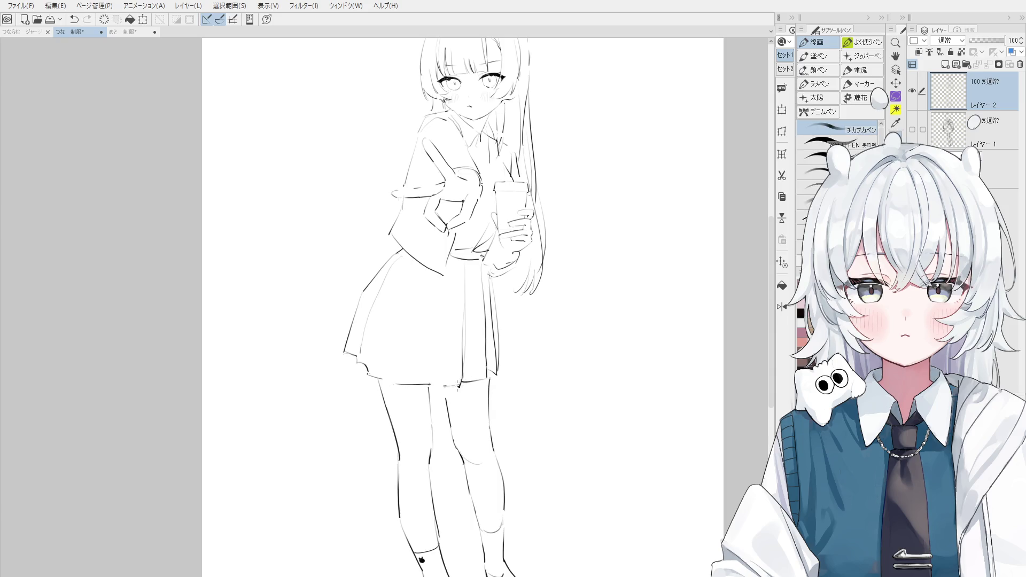
pyautogui.scroll(-1, 458, 388)
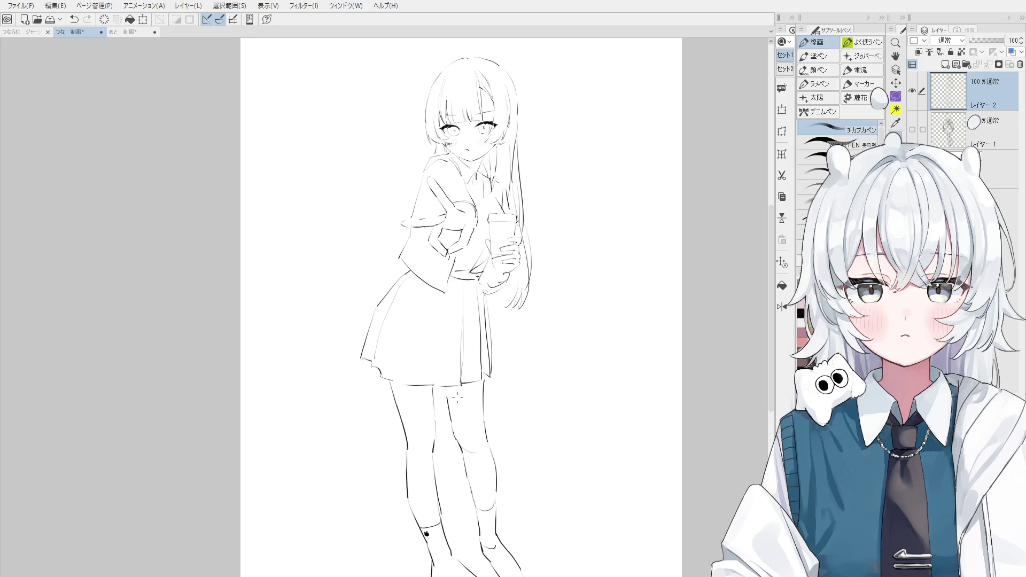
# Rotate the canvas and ink a stroke along the skirt hem
pyautogui.press('e')
pyautogui.press('-')
pyautogui.scroll(2, 450, 419)
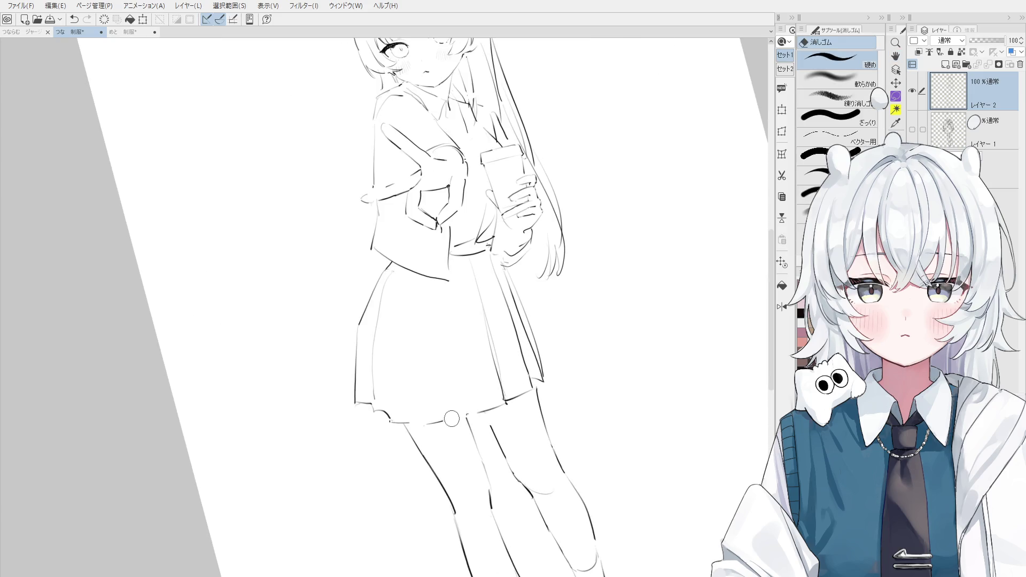
pyautogui.scroll(-1, 427, 416)
pyautogui.press('p')
pyautogui.scroll(3, 392, 417)
pyautogui.moveTo(366, 413)
pyautogui.mouseDown()
pyautogui.moveTo(451, 428)
pyautogui.moveTo(477, 400)
pyautogui.mouseUp()
pyautogui.scroll(-1, 388, 414)
pyautogui.scroll(-1, 387, 425)
# Mirror the canvas horizontally and retry a longer skirt hem stroke
pyautogui.press('h')
pyautogui.hotkey('ctrl', 'h')
pyautogui.press('p')
pyautogui.moveTo(398, 438)
pyautogui.mouseDown()
pyautogui.moveTo(487, 398)
pyautogui.moveTo(439, 430)
pyautogui.moveTo(483, 408)
pyautogui.moveTo(511, 376)
pyautogui.moveTo(501, 396)
pyautogui.mouseUp()
pyautogui.hotkey('ctrl', 'z')
pyautogui.press('-')
pyautogui.press('e')
pyautogui.press('p')
pyautogui.hotkey('ctrl', 'z')
pyautogui.press('space')
pyautogui.scroll(-2, 500, 390)
pyautogui.press('e')
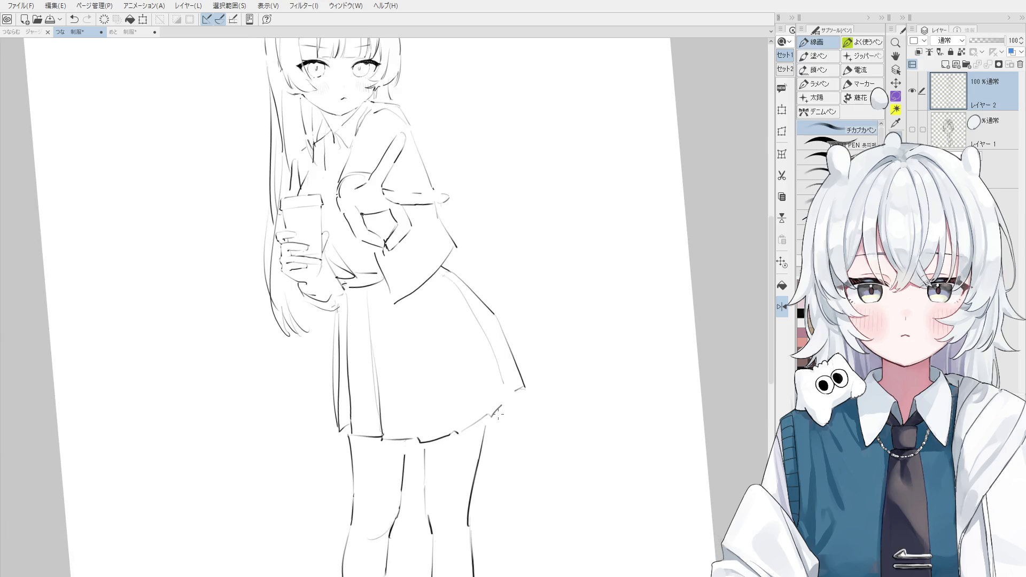
pyautogui.press('p')
pyautogui.scroll(2, 570, 348)
pyautogui.moveTo(487, 241); pyautogui.dragTo(495, 270)
pyautogui.moveTo(493, 261); pyautogui.dragTo(511, 255)
pyautogui.moveTo(516, 247)
pyautogui.mouseDown()
pyautogui.moveTo(518, 258)
pyautogui.moveTo(531, 247)
pyautogui.mouseUp()
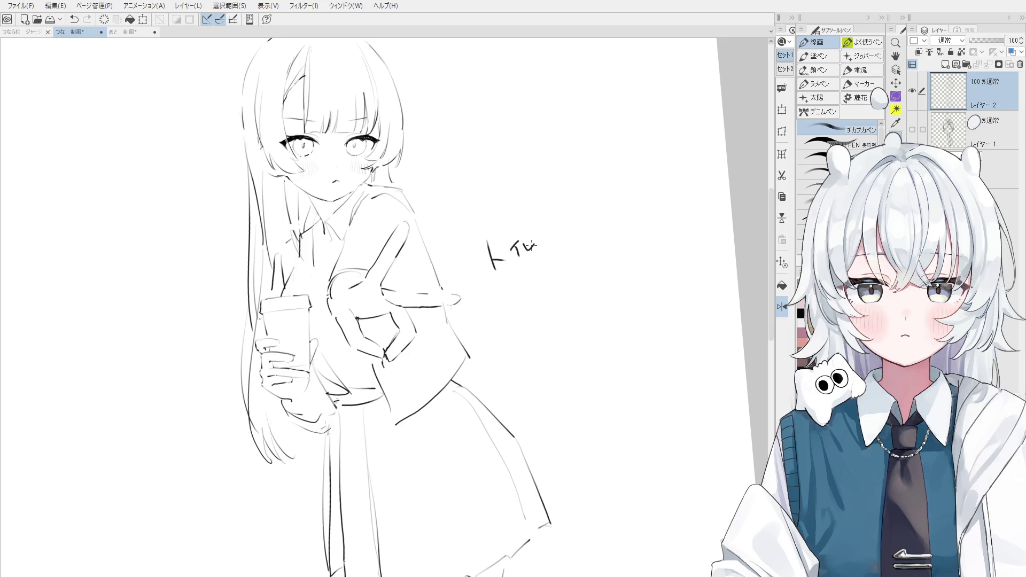
pyautogui.press('e')
pyautogui.moveTo(489, 250)
pyautogui.mouseDown()
pyautogui.moveTo(545, 247)
pyautogui.moveTo(528, 298)
pyautogui.mouseUp()
pyautogui.press('e')
pyautogui.scroll(2, 487, 241)
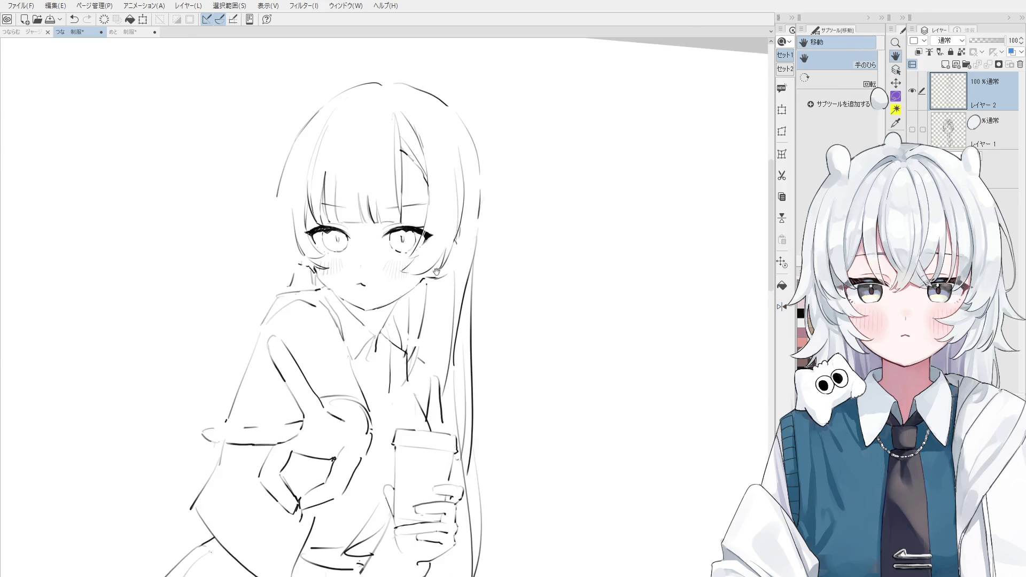
pyautogui.press('o')
pyautogui.scroll(3, 330, 229)
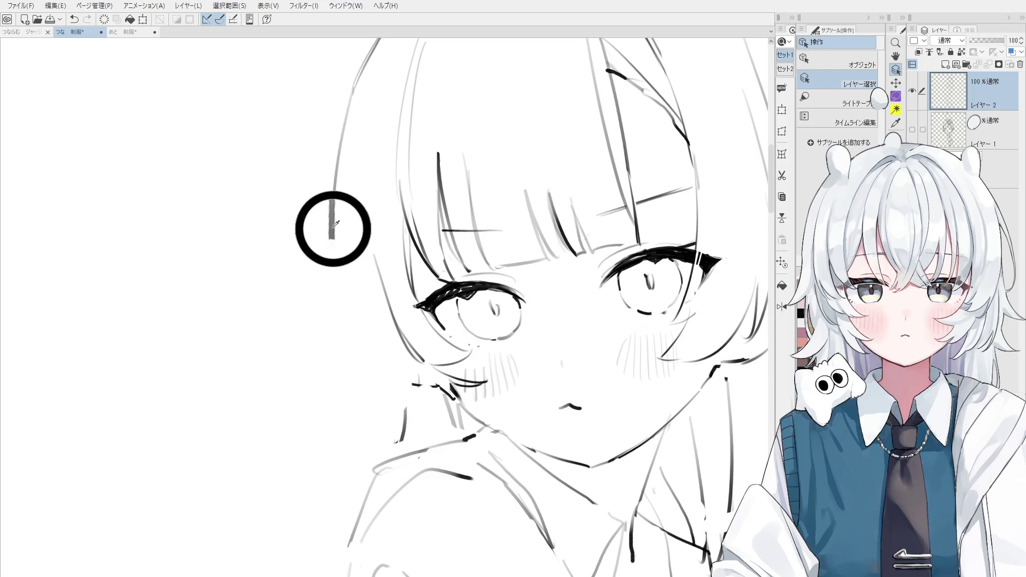
# Try long trial curves along the girl's hair, undoing each
pyautogui.press('p')
pyautogui.scroll(-1, 353, 325)
pyautogui.moveTo(335, 250)
pyautogui.mouseDown()
pyautogui.moveTo(380, 392)
pyautogui.moveTo(350, 336)
pyautogui.mouseUp()
pyautogui.hotkey('ctrl', 'z')
pyautogui.hotkey('ctrl', 'z')
pyautogui.moveTo(336, 247); pyautogui.dragTo(393, 402)
pyautogui.hotkey('ctrl', 'z')
pyautogui.scroll(-2, 342, 361)
# Draw the final left hair-edge line and reset the canvas rotation upright
pyautogui.hotkey('ctrl', 'z')
pyautogui.moveTo(347, 273); pyautogui.dragTo(366, 376)
pyautogui.hotkey('ctrl', 'z')
pyautogui.moveTo(350, 302)
pyautogui.mouseDown()
pyautogui.moveTo(373, 390)
pyautogui.moveTo(374, 377)
pyautogui.moveTo(422, 396)
pyautogui.mouseUp()
pyautogui.hotkey('ctrl', 'z')
pyautogui.hotkey('ctrl', 'z')
pyautogui.hotkey('ctrl', 'z')
pyautogui.hotkey('ctrl', 'z')
pyautogui.moveTo(369, 360)
pyautogui.mouseDown()
pyautogui.moveTo(412, 382)
pyautogui.moveTo(408, 355)
pyautogui.mouseUp()
pyautogui.press('e')
pyautogui.press('h')
pyautogui.scroll(-3, 496, 386)
pyautogui.scroll(-3, 497, 386)
pyautogui.hotkey('ctrl', '@')
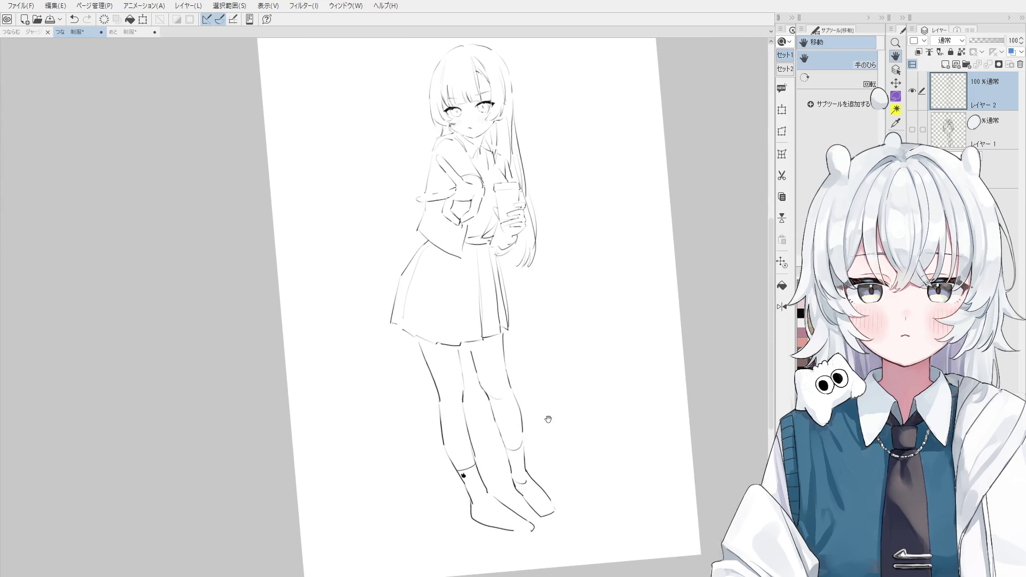
# Zoom in on the legs and ink a tiny mark on the right sock near the ankle
pyautogui.scroll(1, 511, 347)
pyautogui.scroll(1, 512, 347)
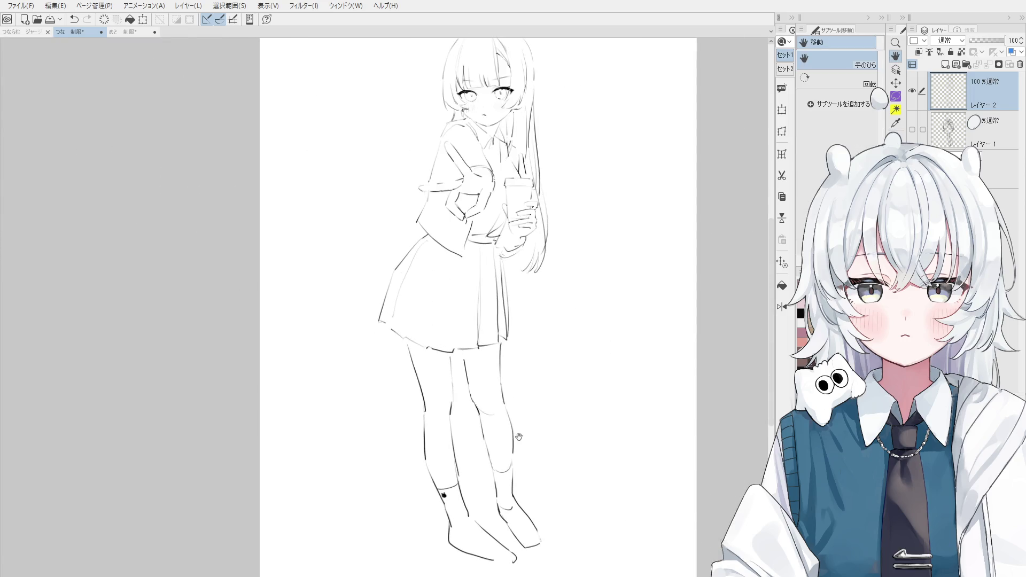
pyautogui.scroll(1, 516, 435)
pyautogui.scroll(1, 507, 500)
pyautogui.press('p')
pyautogui.moveTo(510, 514); pyautogui.dragTo(508, 506)
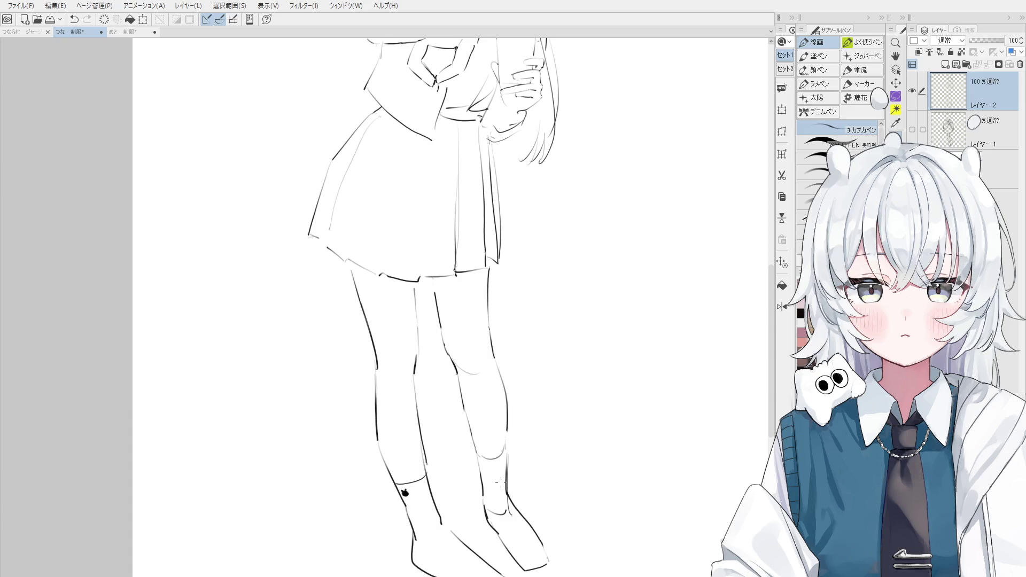
# Reframe the view on the upper body and ink a short extra stroke at the collar
pyautogui.scroll(1, 448, 344)
pyautogui.scroll(1, 447, 344)
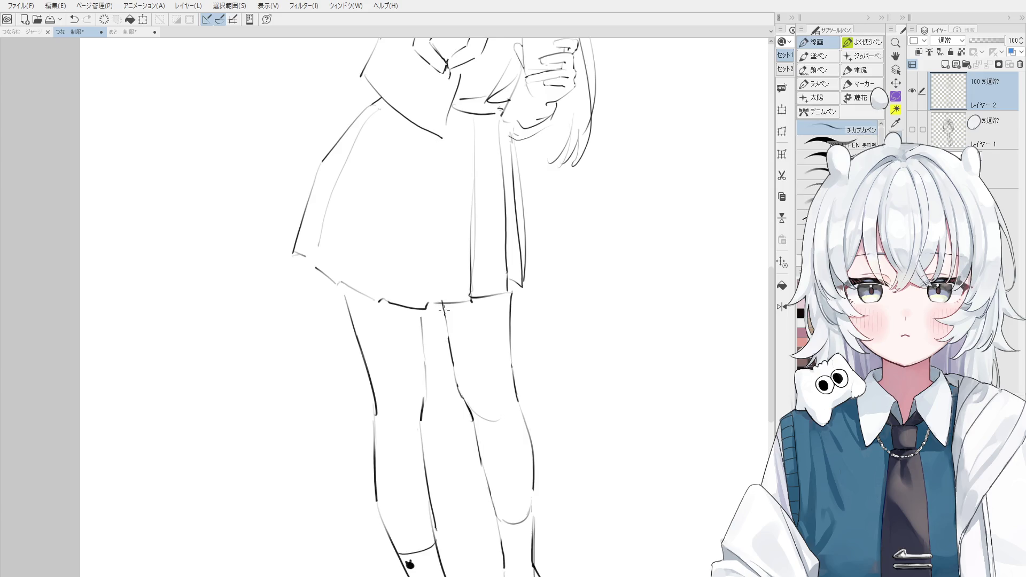
pyautogui.press('space')
pyautogui.moveTo(458, 349); pyautogui.dragTo(474, 367)
pyautogui.scroll(-1, 475, 367)
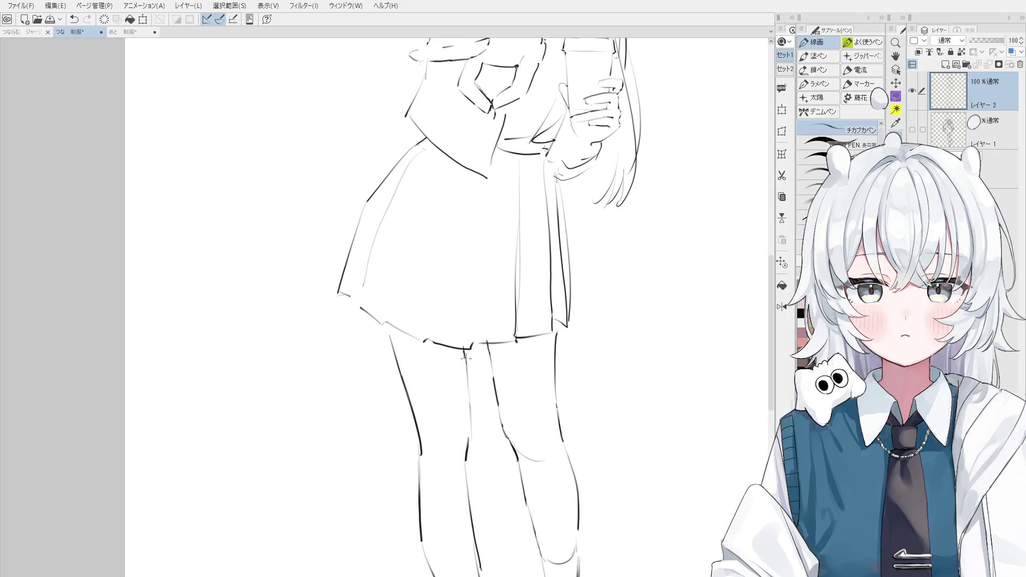
pyautogui.scroll(-1, 473, 364)
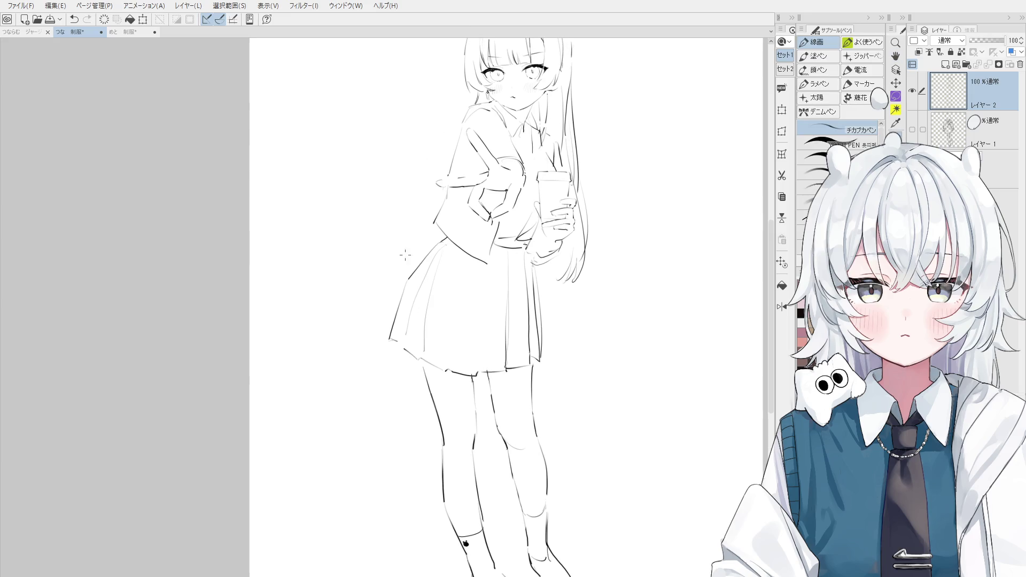
pyautogui.press('space')
pyautogui.moveTo(430, 330); pyautogui.dragTo(449, 397)
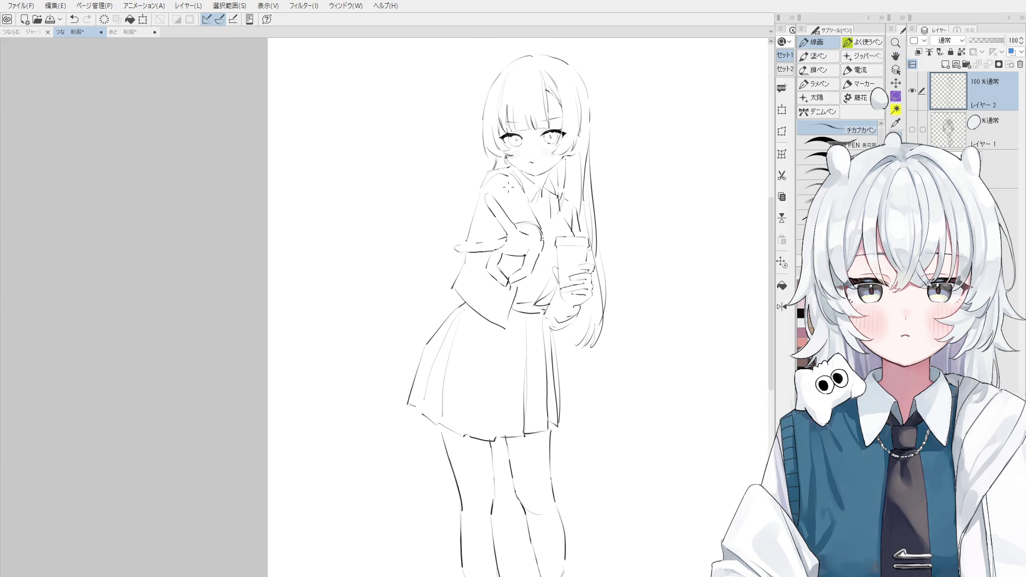
pyautogui.moveTo(517, 193); pyautogui.dragTo(526, 212)
# Ink two diagonal fold lines down the skirt below the jacket, retrying failed strokes
pyautogui.moveTo(492, 295); pyautogui.dragTo(468, 326)
pyautogui.hotkey('ctrl', 'z')
pyautogui.moveTo(516, 292); pyautogui.dragTo(456, 350)
pyautogui.hotkey('ctrl', 'z')
pyautogui.moveTo(505, 291)
pyautogui.mouseDown()
pyautogui.moveTo(471, 353)
pyautogui.moveTo(471, 340)
pyautogui.mouseUp()
pyautogui.hotkey('ctrl', 'z')
pyautogui.hotkey('ctrl', 'z')
pyautogui.moveTo(504, 298); pyautogui.dragTo(470, 343)
pyautogui.hotkey('ctrl', 'z')
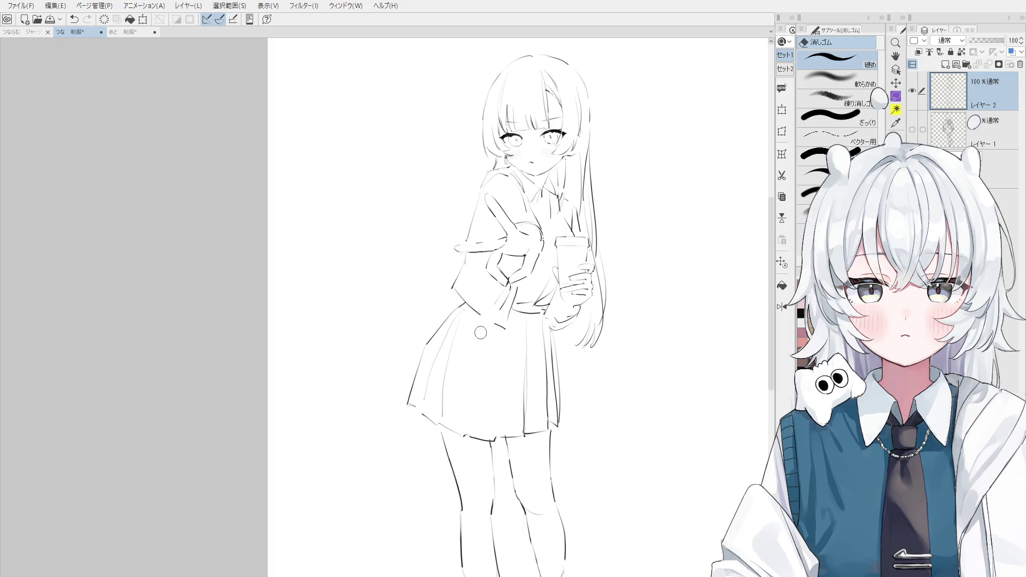
# Redraw the sleeve cuff line running down toward the hip, retrying several attempts
pyautogui.moveTo(506, 288); pyautogui.dragTo(477, 338)
pyautogui.hotkey('ctrl', 'z')
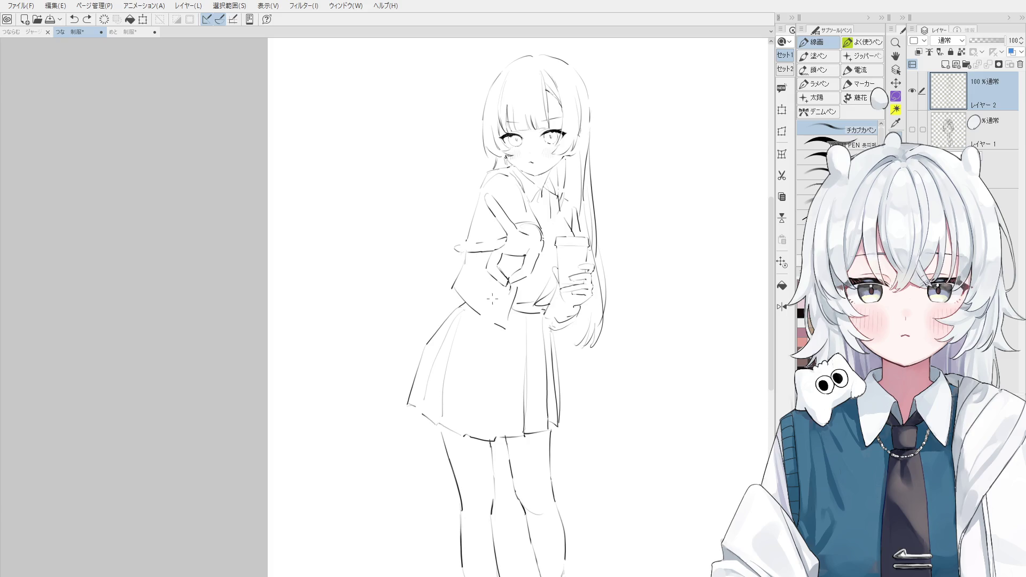
pyautogui.moveTo(502, 288); pyautogui.dragTo(464, 329)
pyautogui.hotkey('ctrl', 'z')
pyautogui.moveTo(504, 289); pyautogui.dragTo(465, 326)
pyautogui.hotkey('ctrl', 'z')
pyautogui.moveTo(472, 335)
pyautogui.mouseDown()
pyautogui.moveTo(502, 300)
pyautogui.moveTo(472, 343)
pyautogui.moveTo(449, 293)
pyautogui.mouseUp()
pyautogui.hotkey('ctrl', 'z')
# Outline the bag hanging at the hip and refine its lower-left curve
pyautogui.hotkey('ctrl', 'z')
pyautogui.moveTo(438, 299)
pyautogui.mouseDown()
pyautogui.moveTo(430, 462)
pyautogui.moveTo(463, 369)
pyautogui.moveTo(413, 448)
pyautogui.moveTo(422, 442)
pyautogui.moveTo(355, 383)
pyautogui.moveTo(443, 286)
pyautogui.moveTo(377, 352)
pyautogui.moveTo(399, 427)
pyautogui.mouseUp()
pyautogui.hotkey('ctrl', 'z')
pyautogui.press('e')
pyautogui.press('p')
pyautogui.hotkey('ctrl', 'z')
pyautogui.moveTo(380, 352)
pyautogui.mouseDown()
pyautogui.moveTo(398, 440)
pyautogui.moveTo(374, 352)
pyautogui.moveTo(380, 422)
pyautogui.moveTo(441, 446)
pyautogui.mouseUp()
pyautogui.press('e')
pyautogui.press('p')
pyautogui.hotkey('ctrl', 'z')
pyautogui.press('e')
pyautogui.press('p')
pyautogui.hotkey('ctrl', '-')
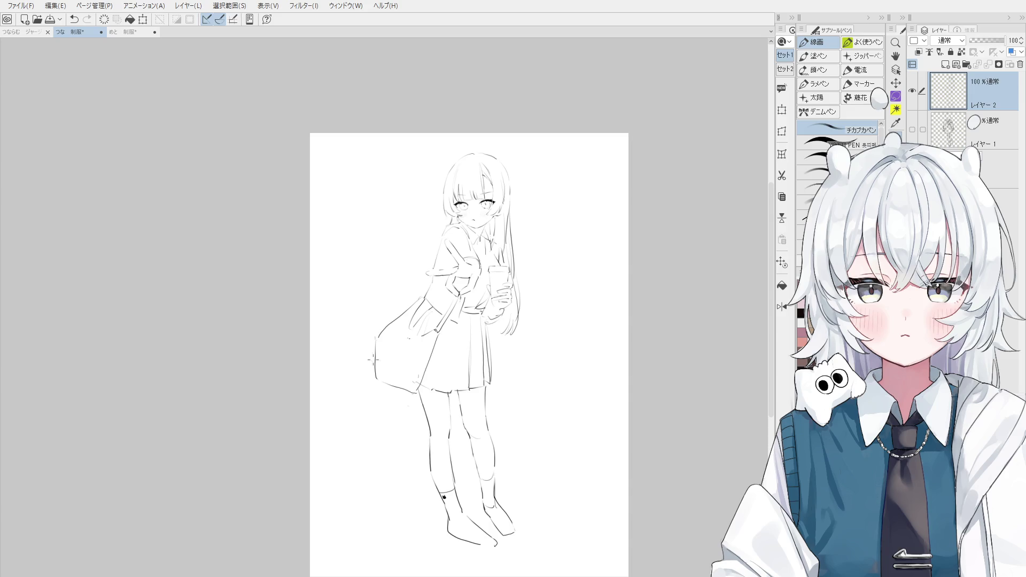
# Undo recent strokes, shrink the eraser for detail work, and frame the figure
pyautogui.hotkey('ctrl', '+')
pyautogui.hotkey('ctrl', 'z')
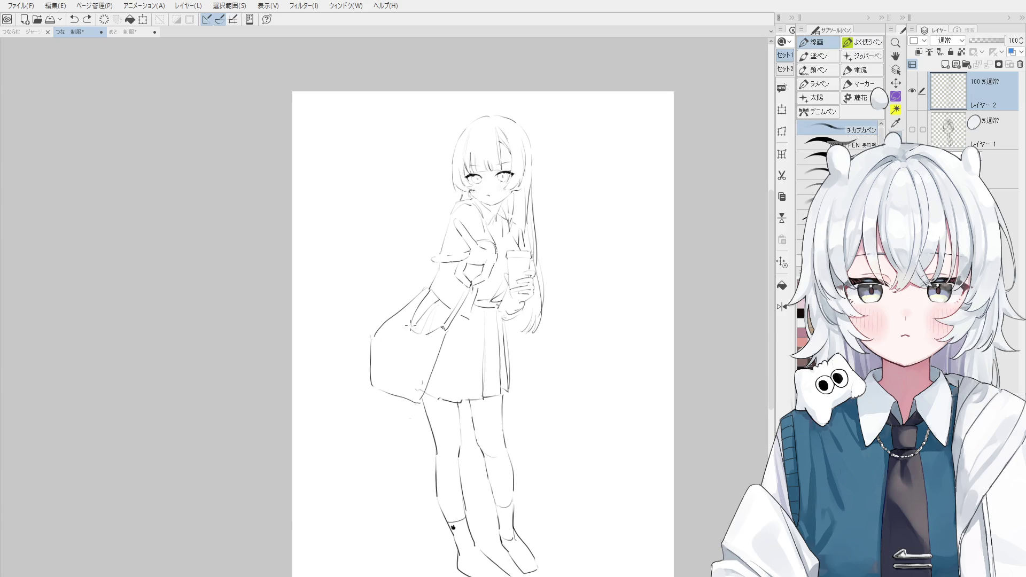
pyautogui.scroll(-1, 420, 304)
pyautogui.scroll(3, 428, 273)
pyautogui.scroll(-3, 434, 266)
pyautogui.scroll(3, 434, 264)
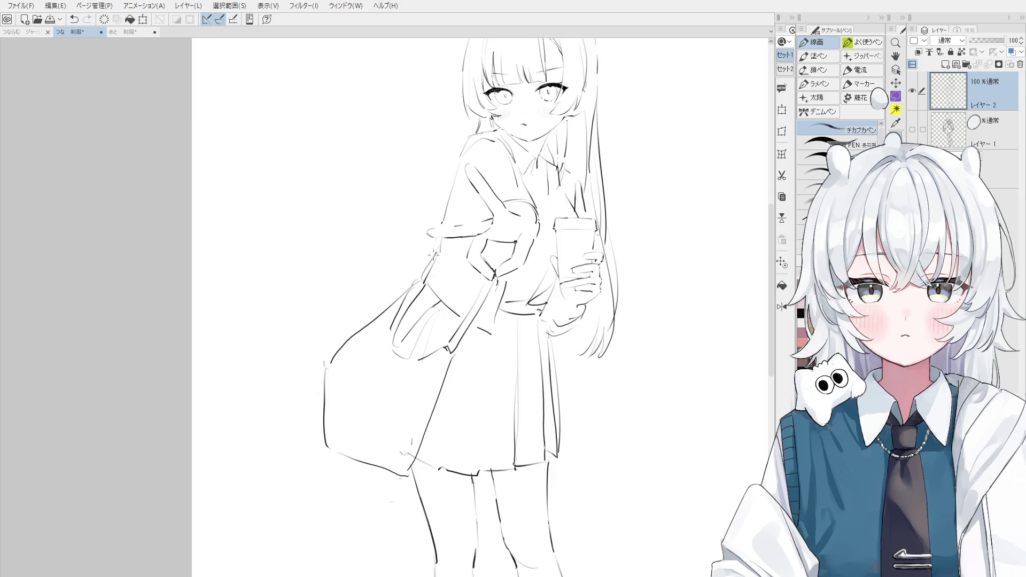
pyautogui.press('e')
pyautogui.scroll(2, 484, 342)
pyautogui.press('[')
pyautogui.press('[')
pyautogui.press('[')
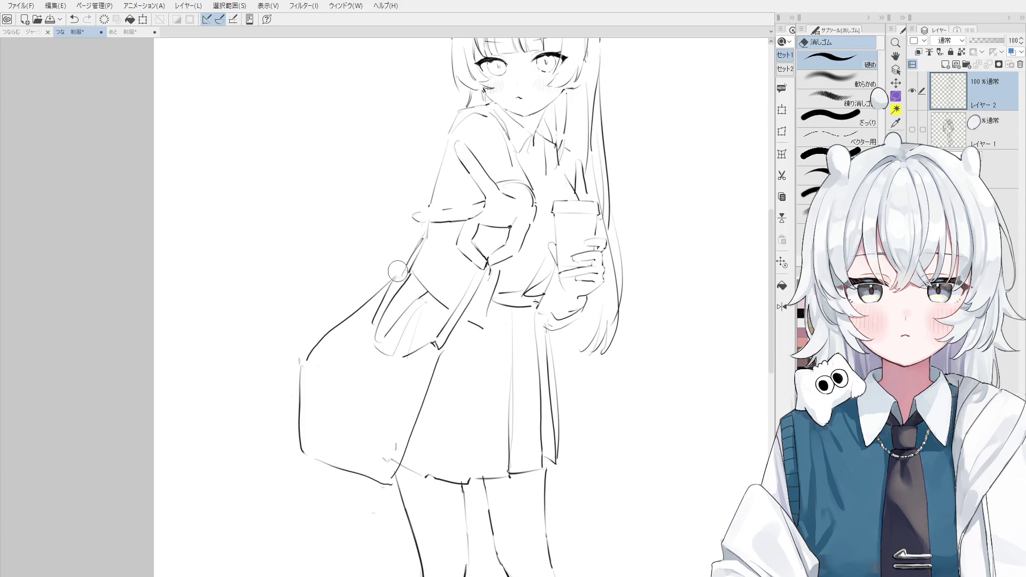
pyautogui.press('h')
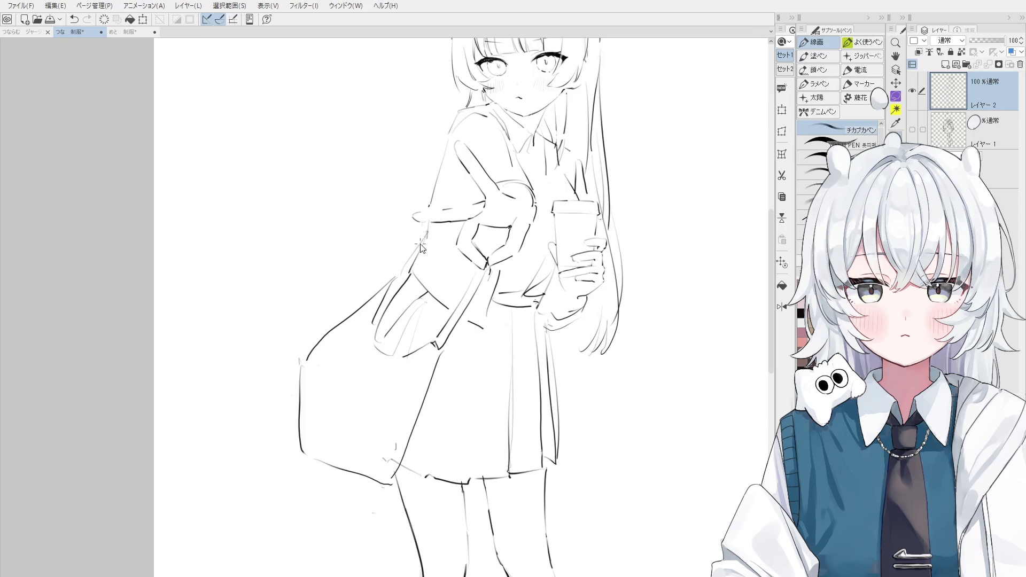
pyautogui.moveTo(428, 295); pyautogui.dragTo(450, 374)
pyautogui.press('p')
# Mirror and rotate the canvas view, then redraw the outline along the sleeve
pyautogui.hotkey('ctrl', 'h')
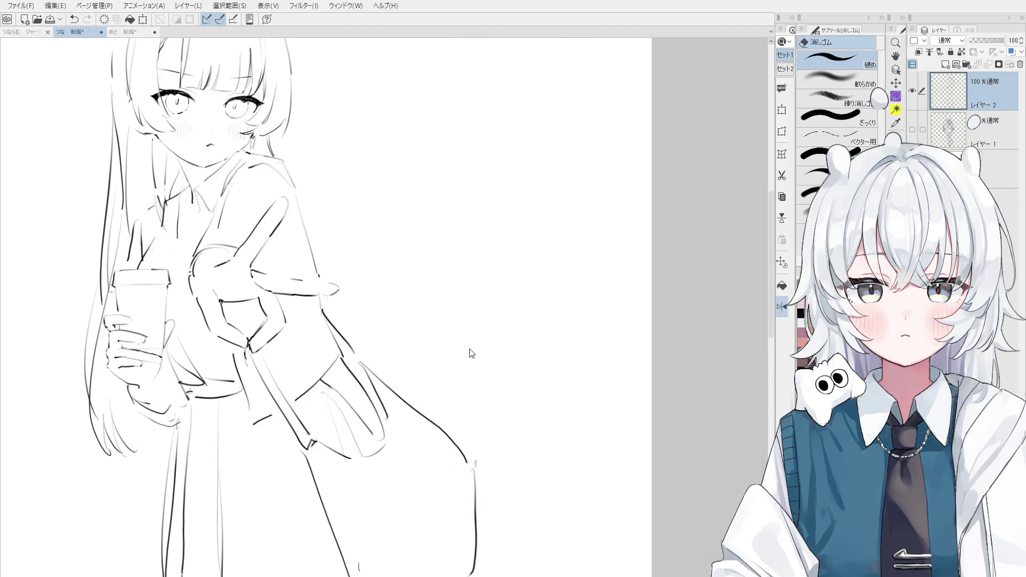
pyautogui.press('^')
pyautogui.press('^')
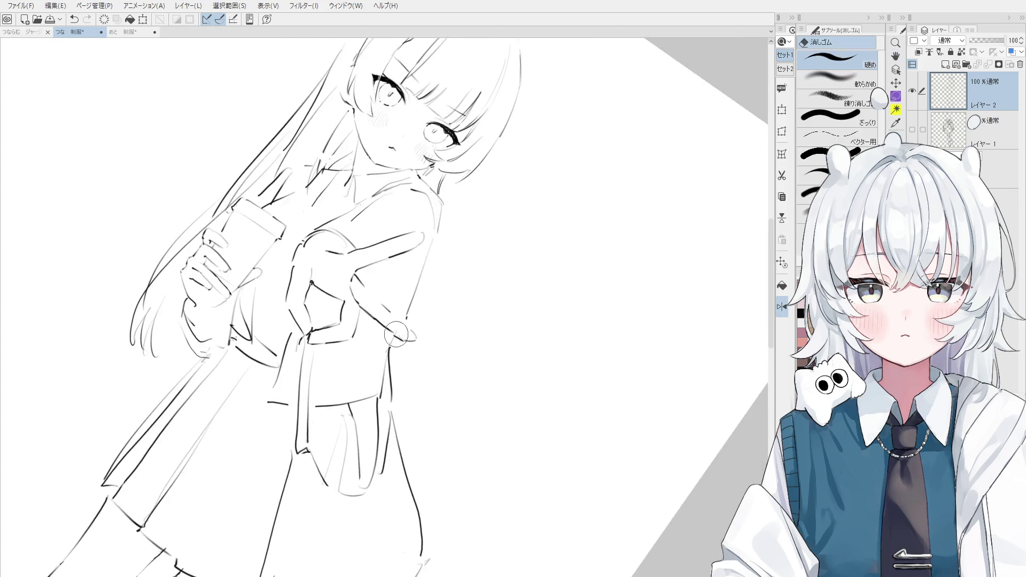
pyautogui.scroll(3, 384, 321)
pyautogui.press('^')
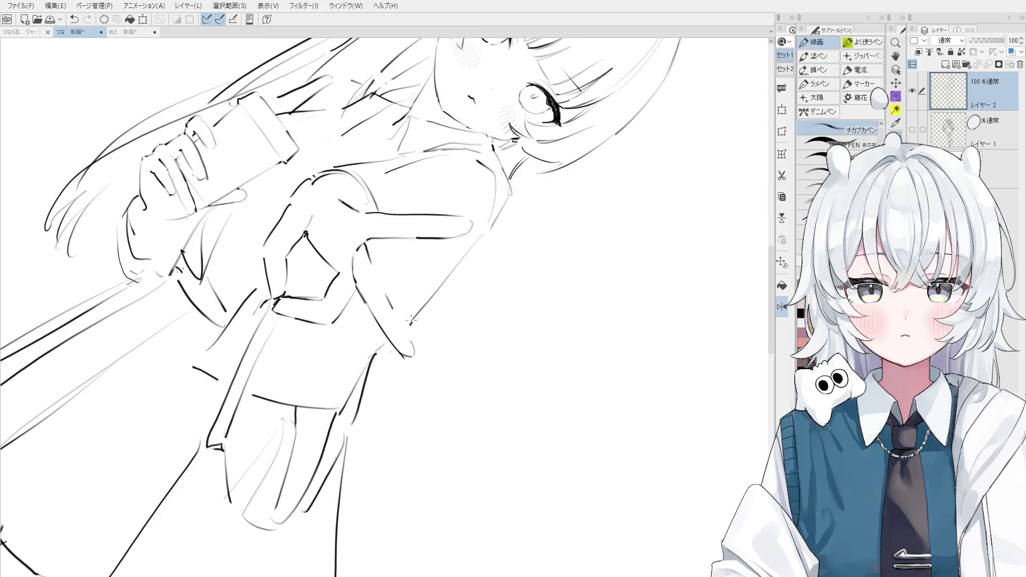
pyautogui.moveTo(374, 267); pyautogui.dragTo(411, 339)
pyautogui.hotkey('ctrl', 'z')
pyautogui.press('e')
# Rotate the view back toward upright and close the sleeve end with a rounded stroke
pyautogui.press('-')
pyautogui.press('-')
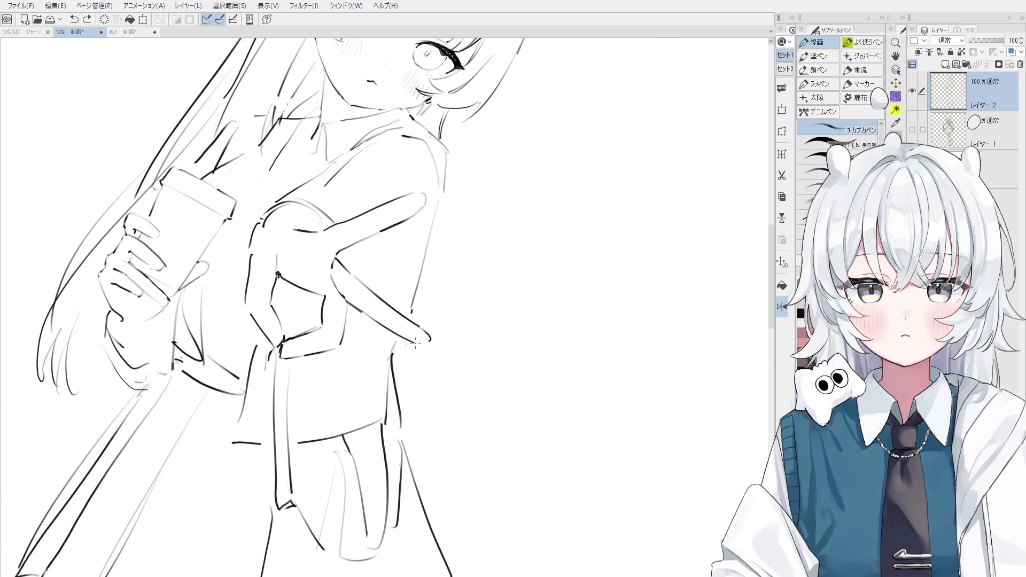
pyautogui.press('-')
pyautogui.press('h')
pyautogui.moveTo(398, 378); pyautogui.dragTo(441, 315)
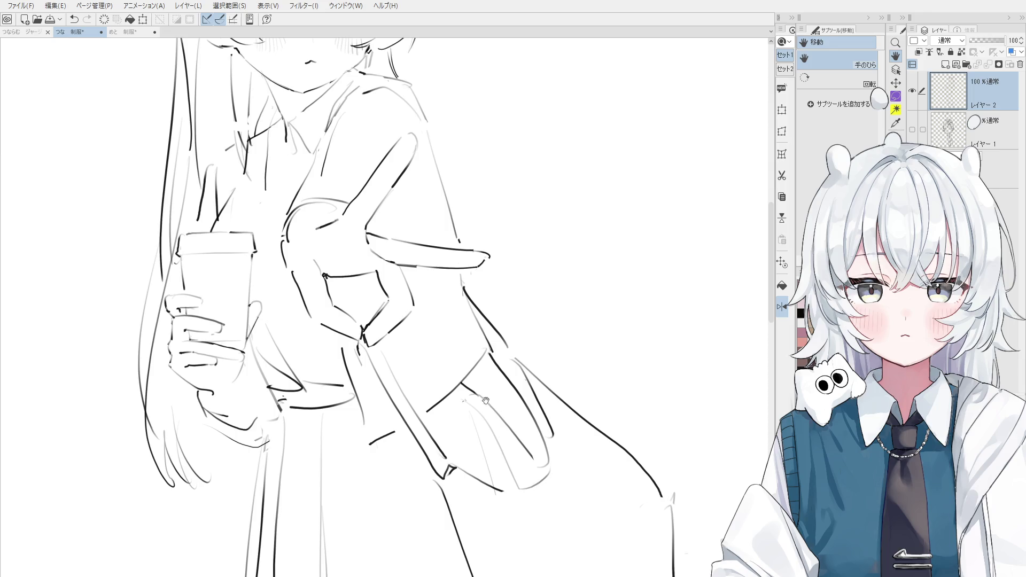
pyautogui.scroll(-2, 483, 395)
pyautogui.press('e')
pyautogui.scroll(2, 538, 355)
pyautogui.press('p')
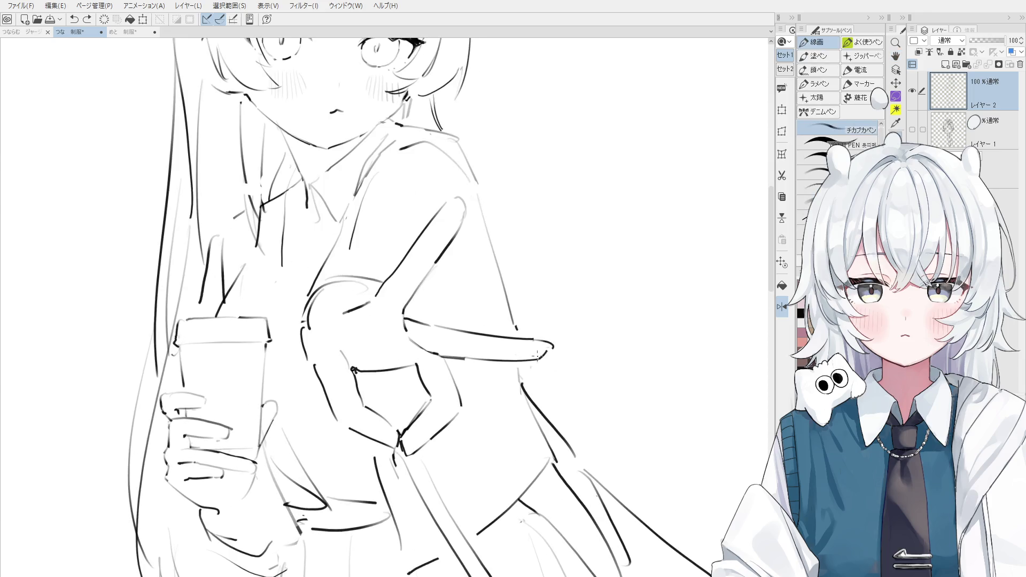
pyautogui.scroll(3, 543, 356)
pyautogui.moveTo(532, 331)
pyautogui.mouseDown()
pyautogui.moveTo(550, 355)
pyautogui.moveTo(559, 350)
pyautogui.mouseUp()
pyautogui.hotkey('ctrl', 'z')
# Redraw a cleaner shoulder curve, erasing and retrying as needed
pyautogui.press('h')
pyautogui.scroll(-2, 550, 354)
pyautogui.moveTo(459, 194)
pyautogui.mouseDown()
pyautogui.moveTo(512, 200)
pyautogui.moveTo(524, 212)
pyautogui.mouseUp()
pyautogui.press('p')
pyautogui.hotkey('ctrl', 'z')
pyautogui.hotkey('ctrl', 'z')
pyautogui.press('e')
pyautogui.press('p')
pyautogui.scroll(-3, 523, 211)
pyautogui.scroll(2, 534, 223)
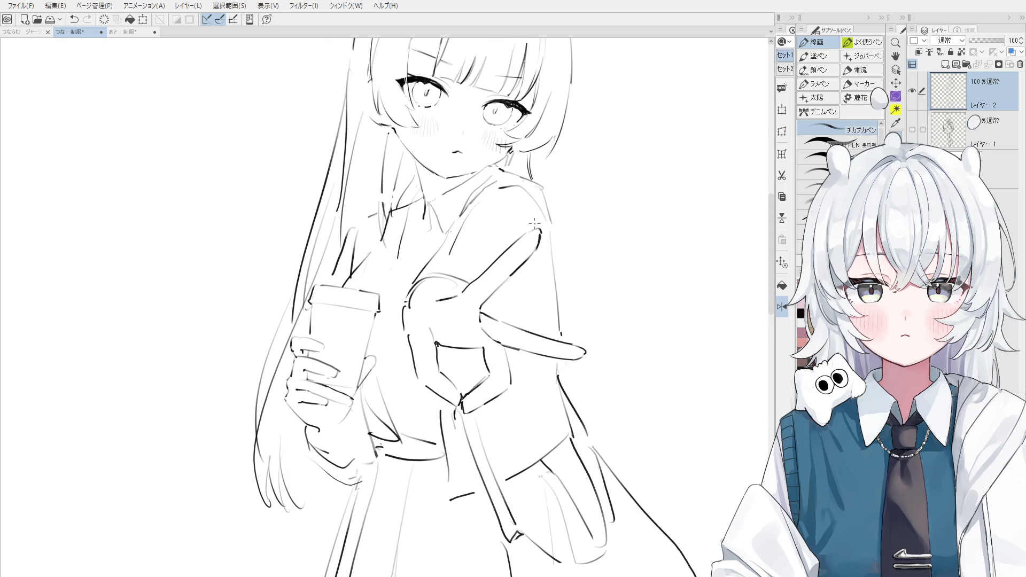
pyautogui.scroll(-3, 545, 230)
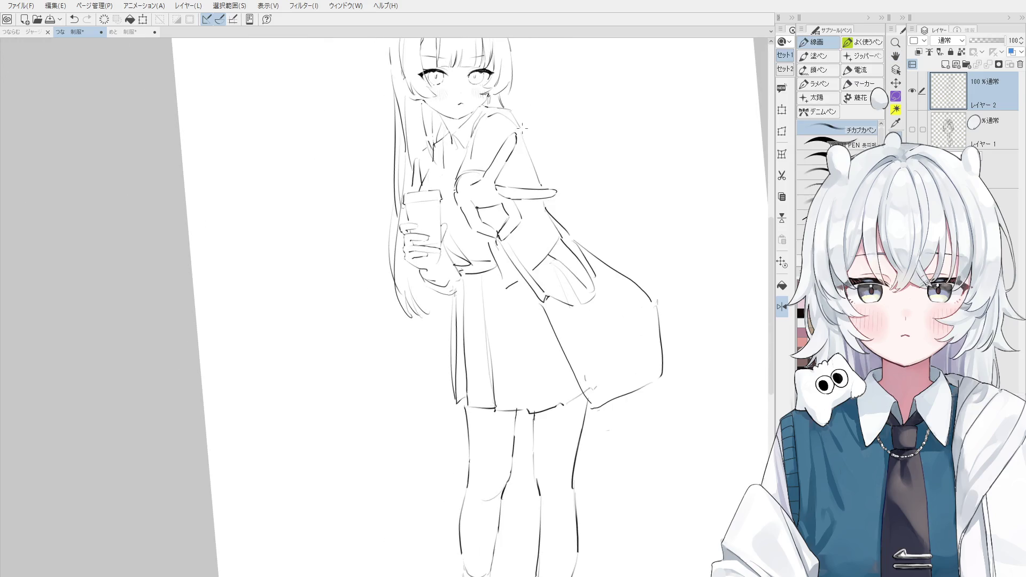
# Pan to the lower figure and return the canvas view to unmirrored orientation
pyautogui.press('space')
pyautogui.moveTo(550, 160); pyautogui.dragTo(539, 110)
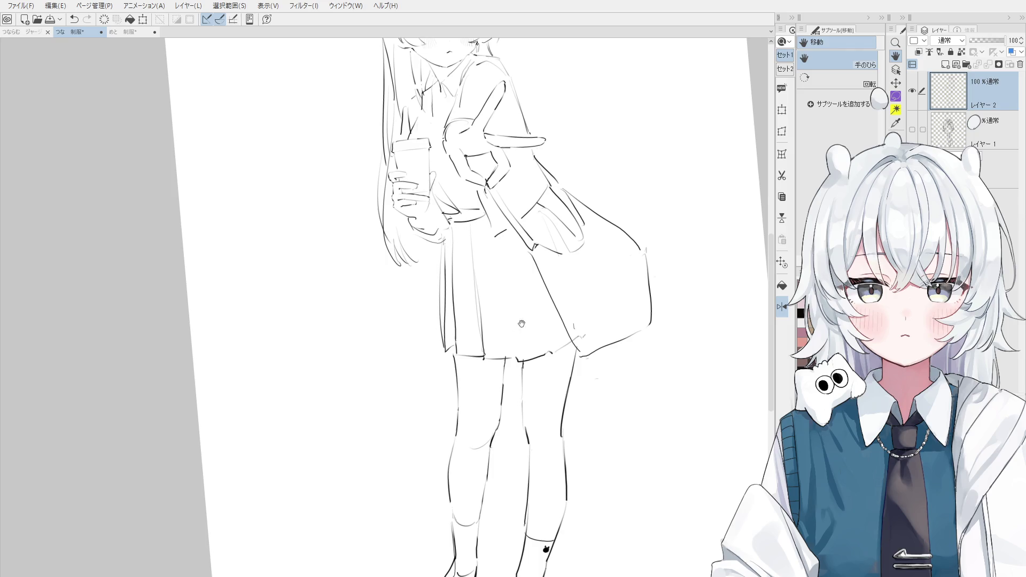
pyautogui.press('p')
pyautogui.press('h')
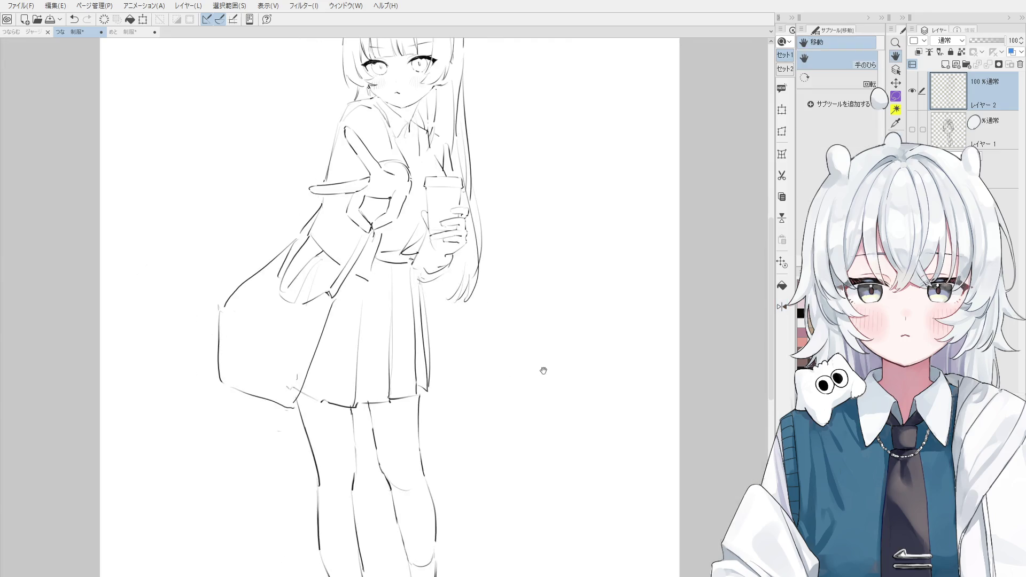
# Draw a short touch-up line on the jacket below the peace-sign arm, redoing it once
pyautogui.press('e')
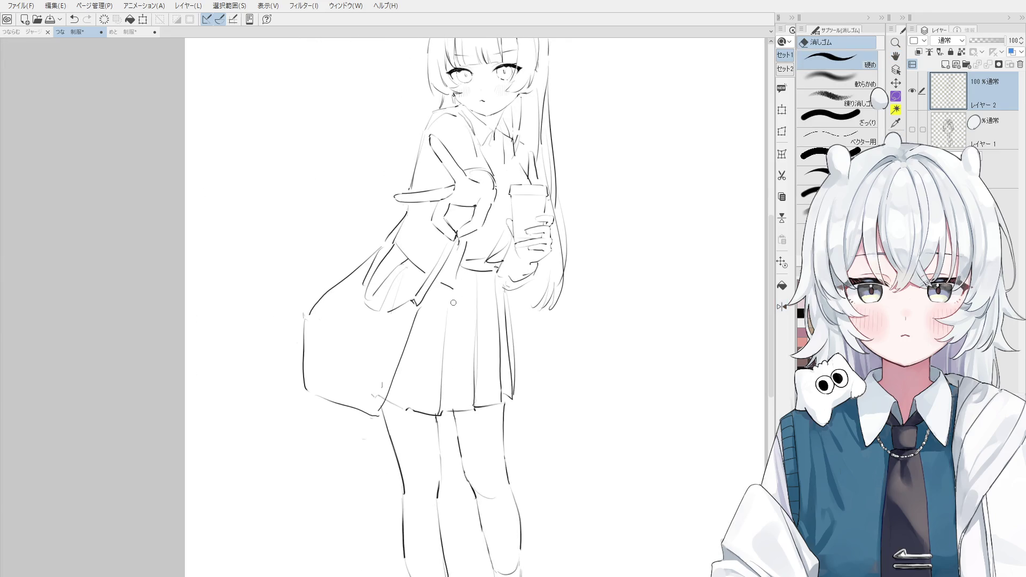
pyautogui.press('p')
pyautogui.hotkey('ctrl', 'z')
pyautogui.moveTo(436, 279)
pyautogui.mouseDown()
pyautogui.moveTo(452, 291)
pyautogui.moveTo(451, 282)
pyautogui.mouseUp()
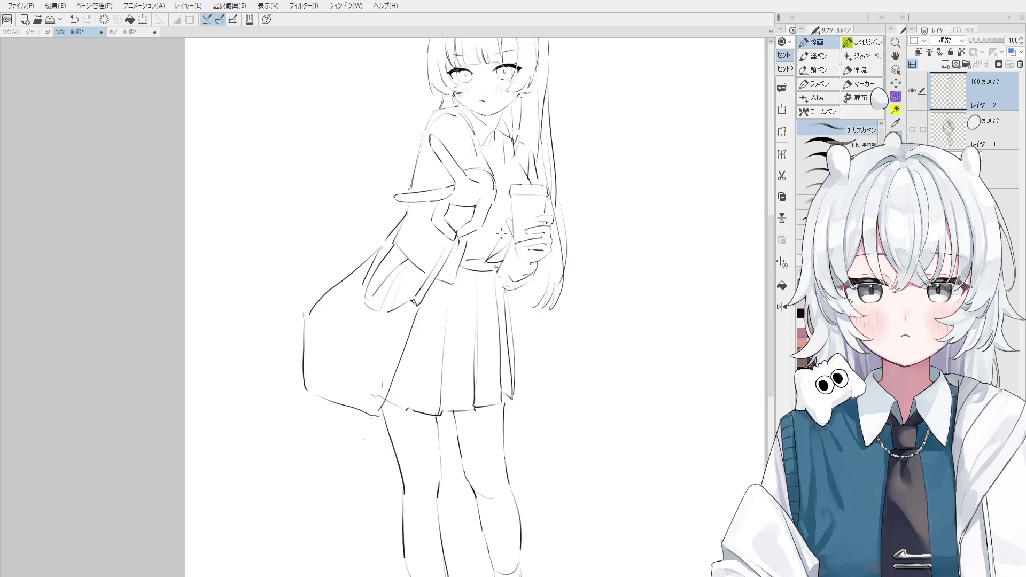
pyautogui.scroll(3, 486, 241)
pyautogui.hotkey('ctrl', 'z')
pyautogui.moveTo(496, 227)
pyautogui.mouseDown()
pyautogui.moveTo(497, 271)
pyautogui.moveTo(508, 238)
pyautogui.mouseUp()
pyautogui.press('h')
pyautogui.scroll(-2, 502, 255)
pyautogui.press('p')
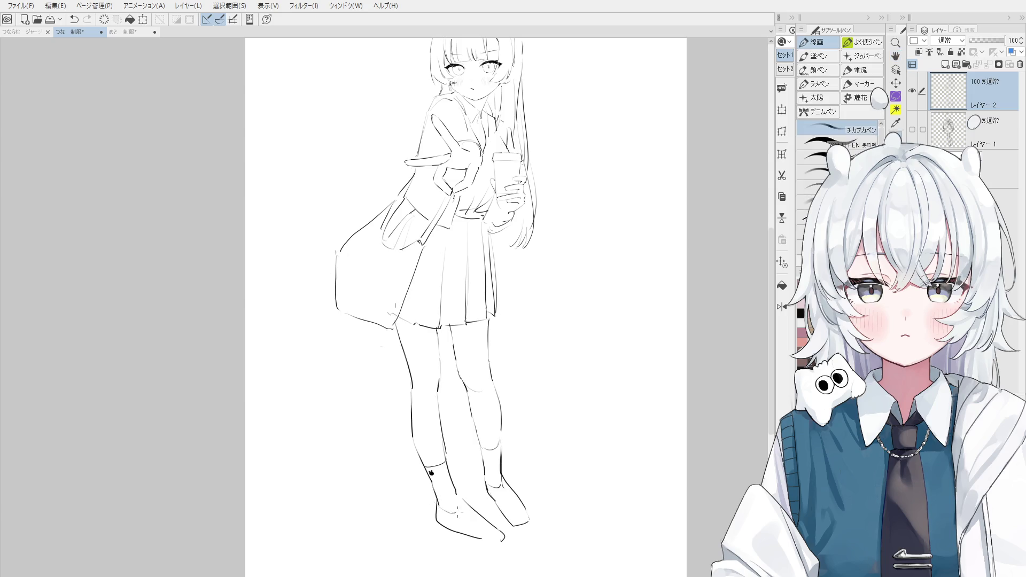
# Add a curved line at the left heel and a diagonal fold across the bag
pyautogui.moveTo(434, 498); pyautogui.dragTo(438, 510)
pyautogui.moveTo(474, 481); pyautogui.dragTo(528, 539)
pyautogui.moveTo(455, 314); pyautogui.dragTo(406, 363)
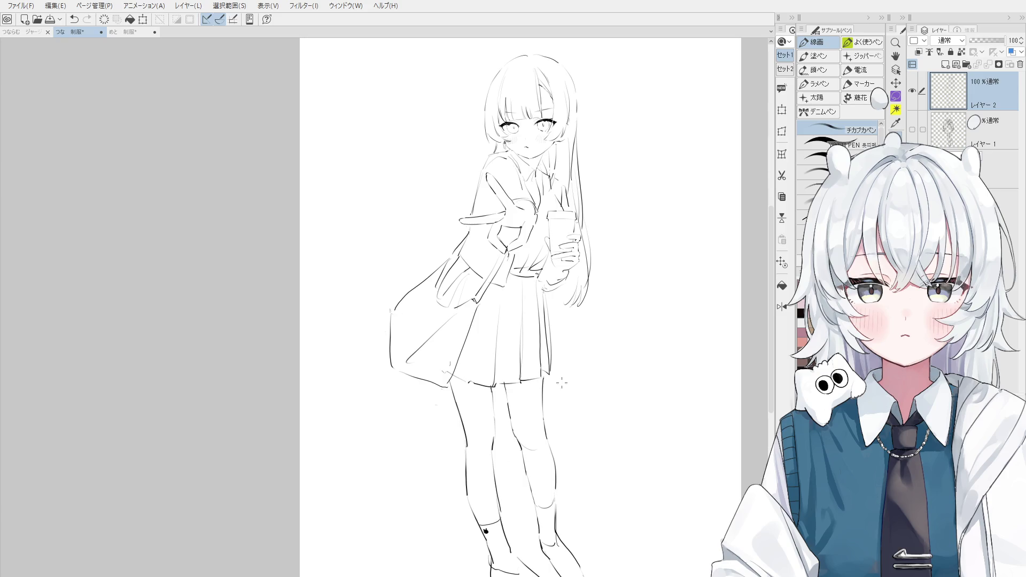
pyautogui.scroll(2, 559, 382)
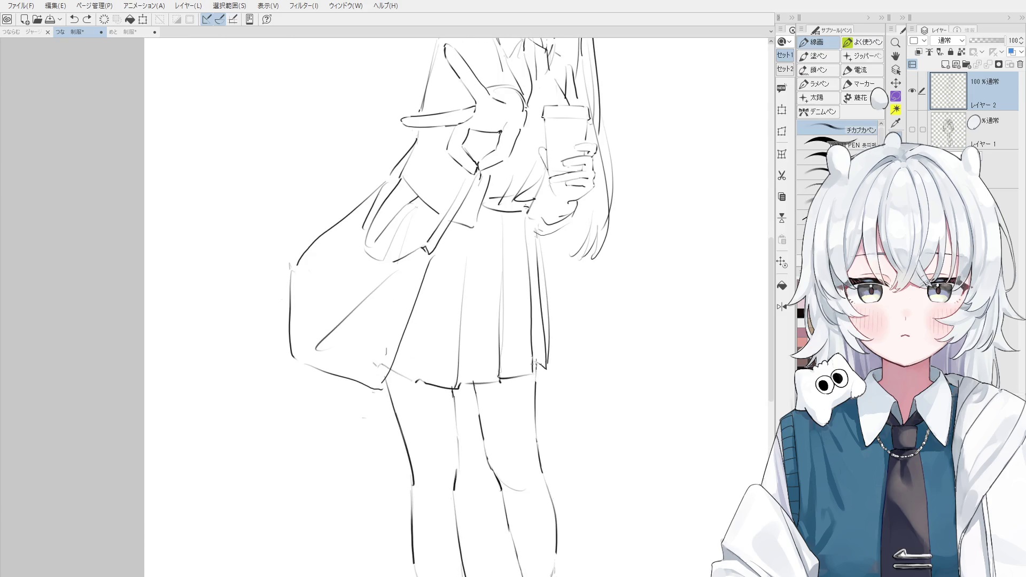
pyautogui.scroll(-1, 537, 366)
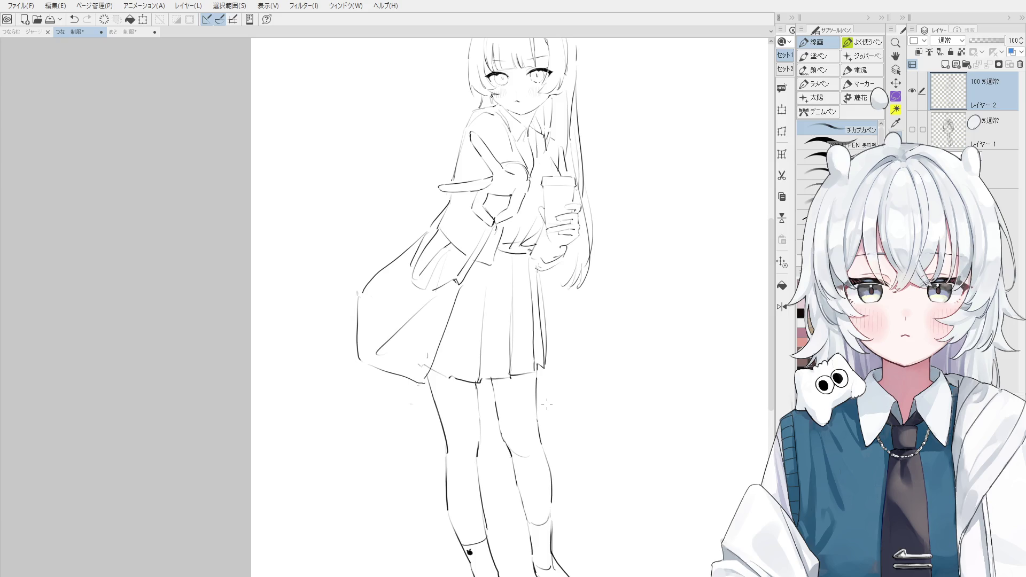
# Rework the skirt waistband line, erasing the messy strokes at the waist
pyautogui.press('e')
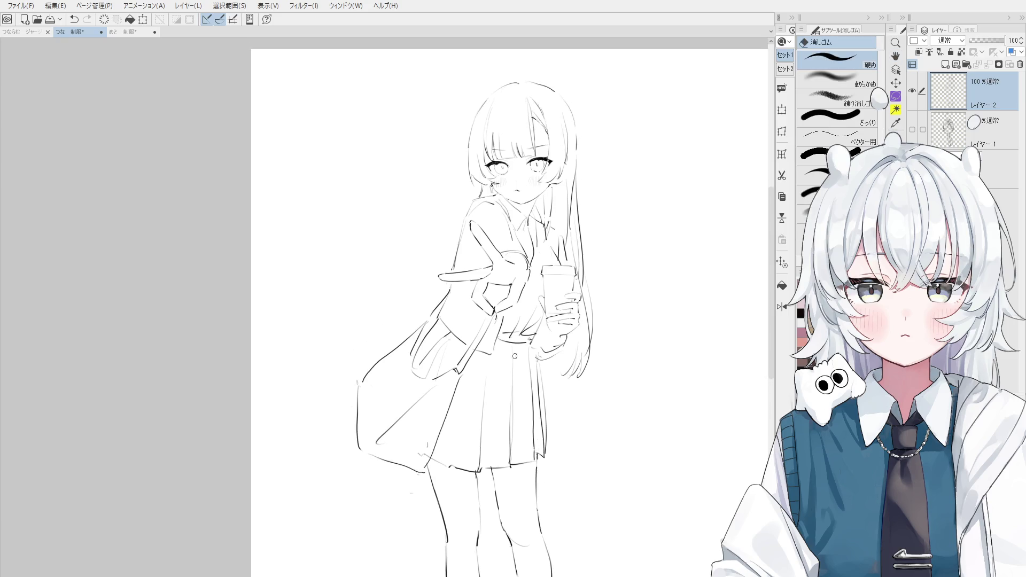
pyautogui.scroll(1, 491, 357)
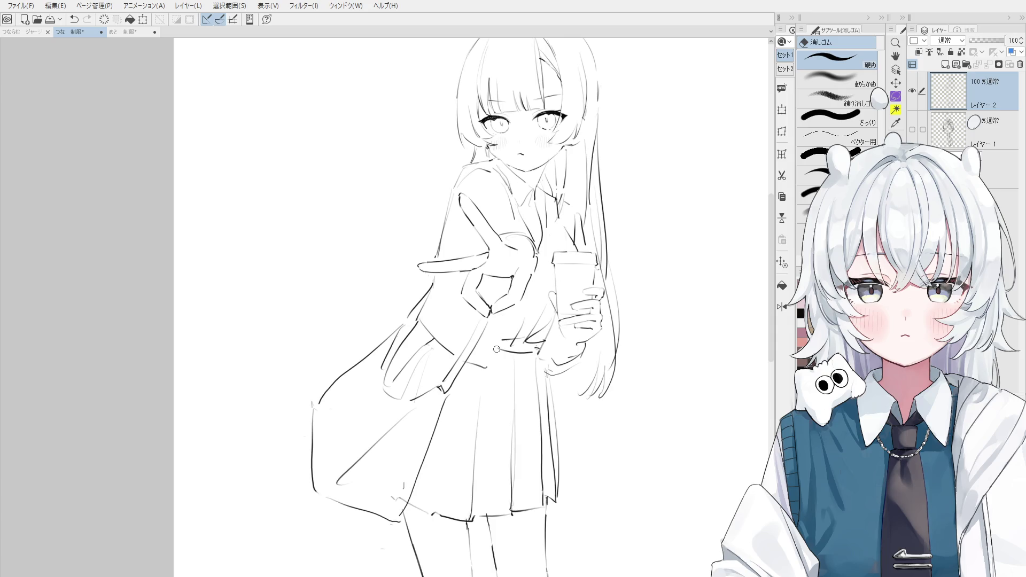
pyautogui.press('p')
pyautogui.hotkey('ctrl', 'z')
pyautogui.moveTo(513, 311)
pyautogui.mouseDown()
pyautogui.moveTo(493, 364)
pyautogui.moveTo(513, 309)
pyautogui.mouseUp()
pyautogui.hotkey('ctrl', 'z')
pyautogui.hotkey('ctrl', 'z')
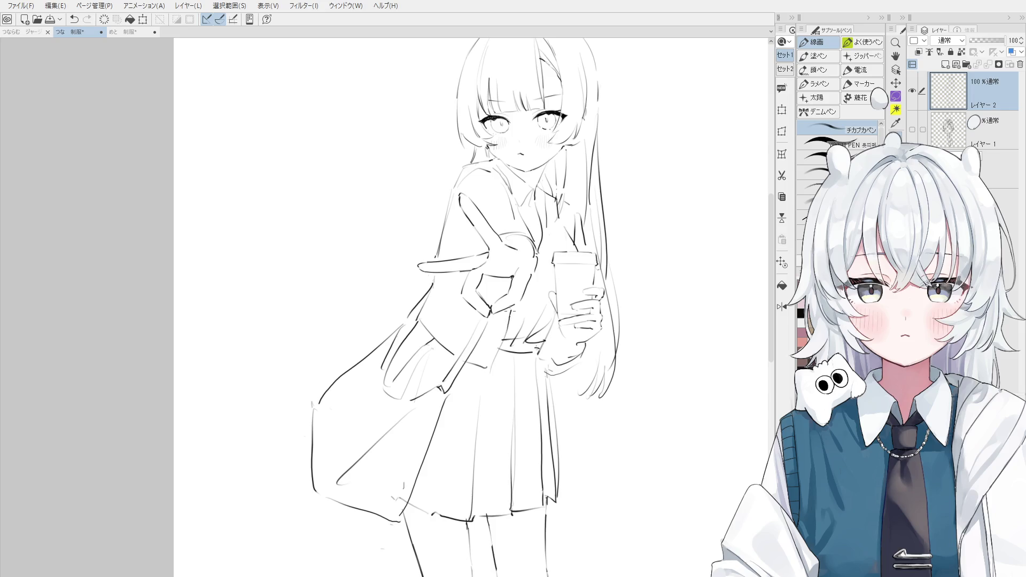
pyautogui.press('e')
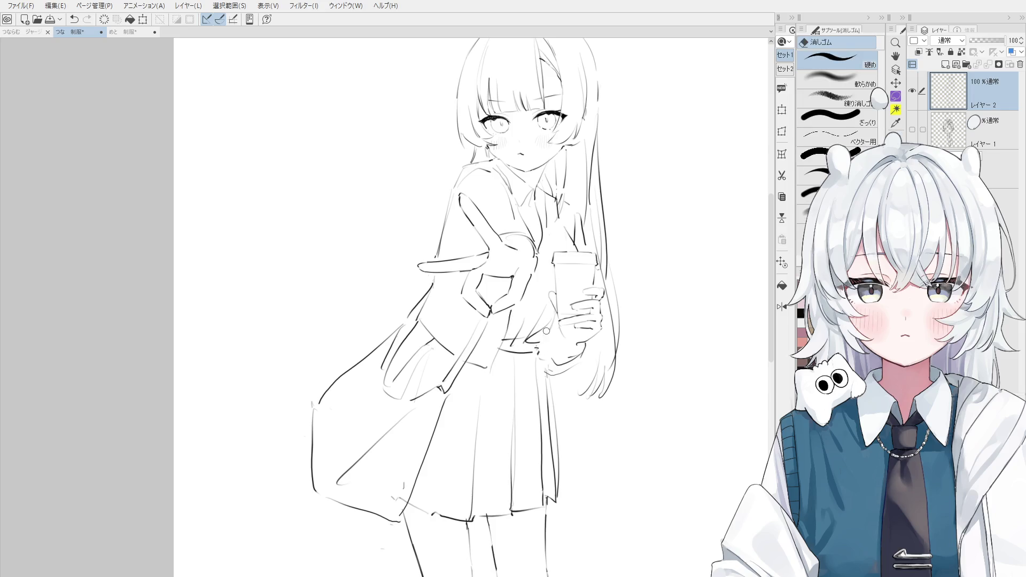
pyautogui.moveTo(538, 357)
pyautogui.mouseDown()
pyautogui.moveTo(505, 349)
pyautogui.moveTo(544, 349)
pyautogui.moveTo(544, 367)
pyautogui.mouseUp()
pyautogui.press('p')
pyautogui.hotkey('ctrl', 'z')
pyautogui.hotkey('ctrl', 'z')
pyautogui.hotkey('ctrl', 'z')
pyautogui.hotkey('ctrl', 'z')
pyautogui.hotkey('ctrl', 'z')
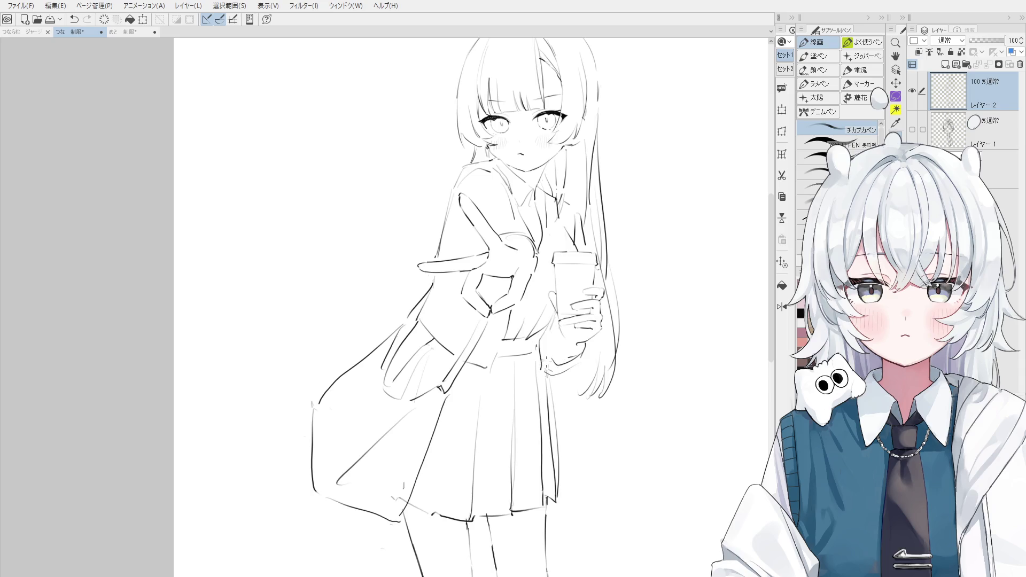
pyautogui.hotkey('ctrl', 'z')
# Redraw the edge line along the cup-holding hand
pyautogui.press('e')
pyautogui.scroll(3, 537, 352)
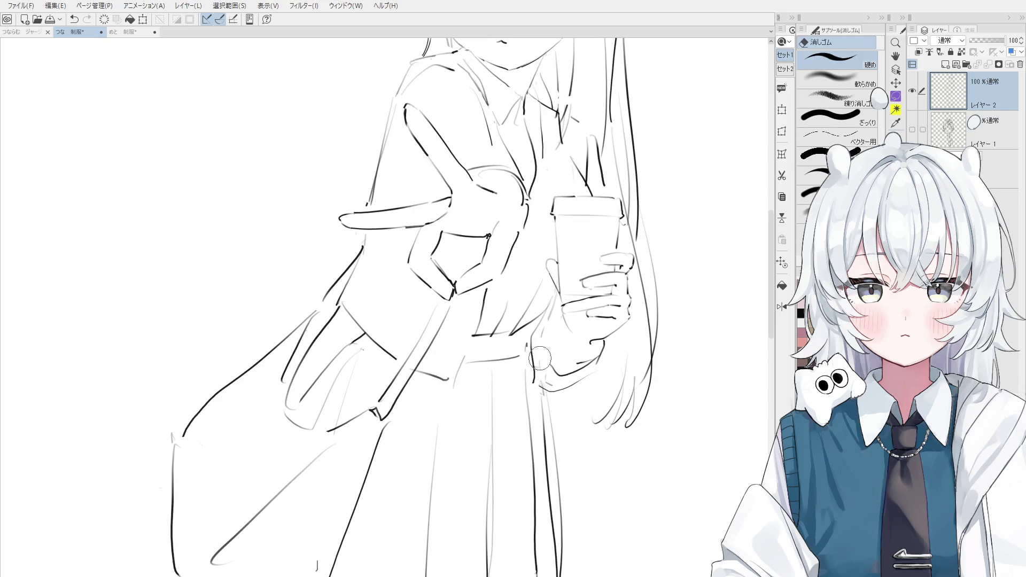
pyautogui.press('p')
pyautogui.hotkey('ctrl', 'z')
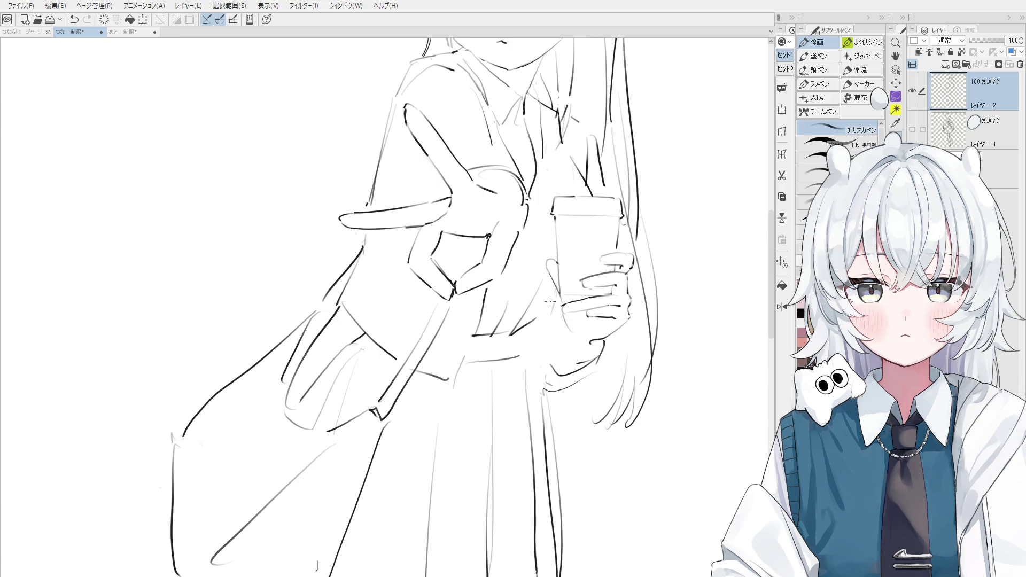
pyautogui.moveTo(543, 326); pyautogui.dragTo(522, 335)
pyautogui.press('e')
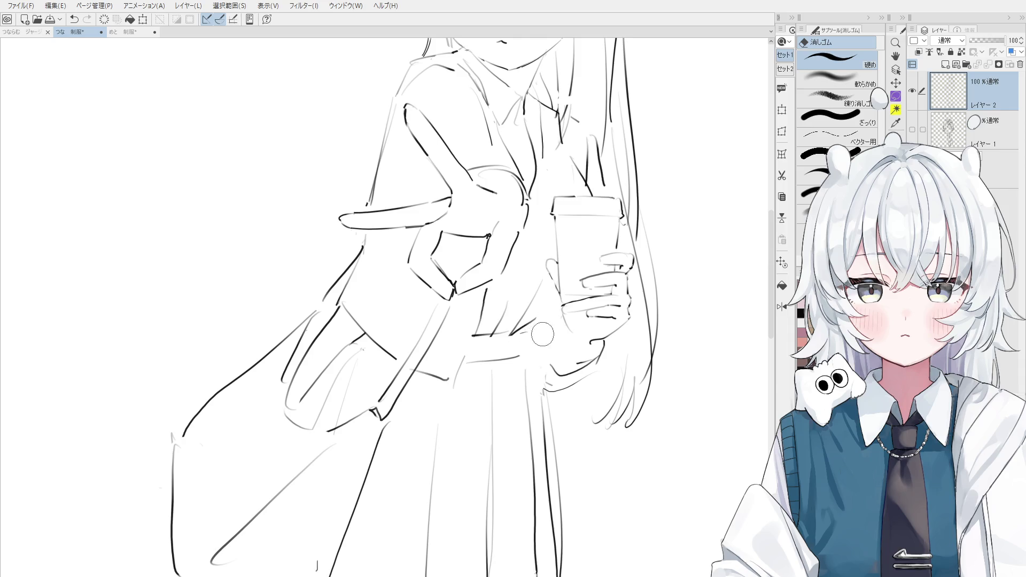
pyautogui.press('p')
# Trim the waistline beside the cup hand shorter, removing stray strokes near the belt
pyautogui.hotkey('ctrl', 'z')
pyautogui.moveTo(512, 331)
pyautogui.mouseDown()
pyautogui.moveTo(542, 298)
pyautogui.moveTo(534, 323)
pyautogui.mouseUp()
pyautogui.scroll(-2, 542, 298)
pyautogui.hotkey('ctrl', 'z')
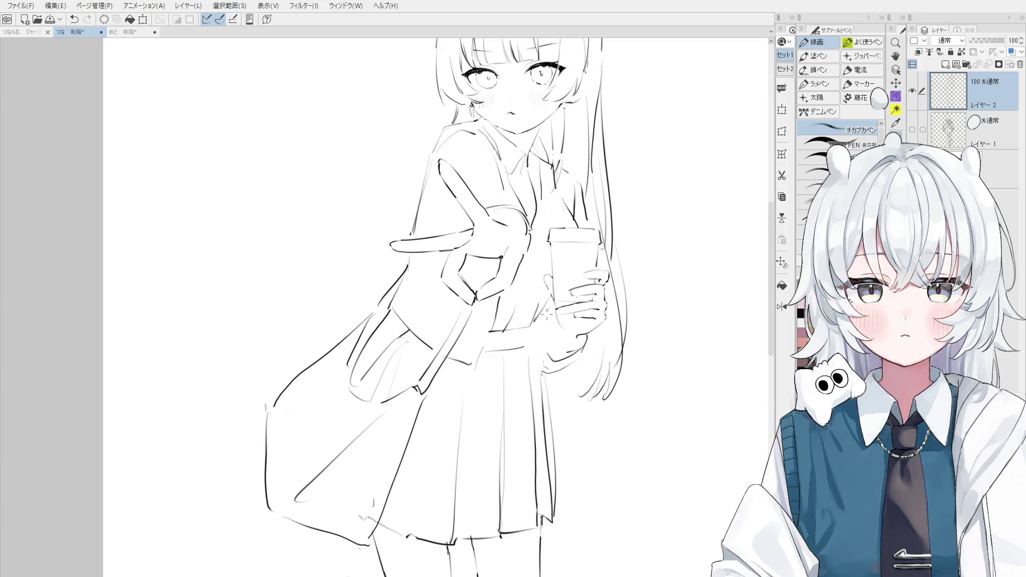
pyautogui.scroll(-1, 534, 329)
pyautogui.press('e')
pyautogui.press('p')
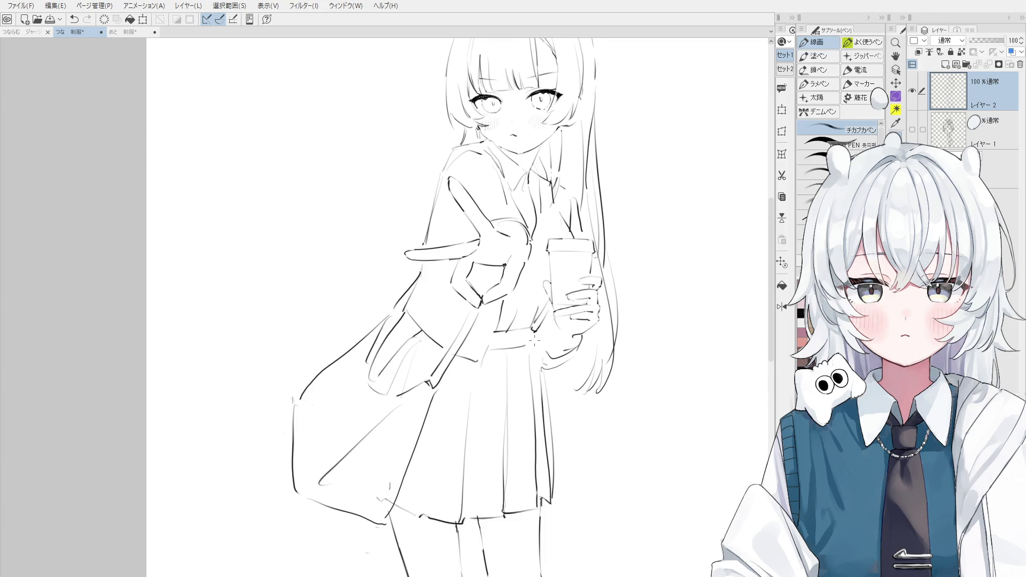
pyautogui.scroll(-1, 544, 345)
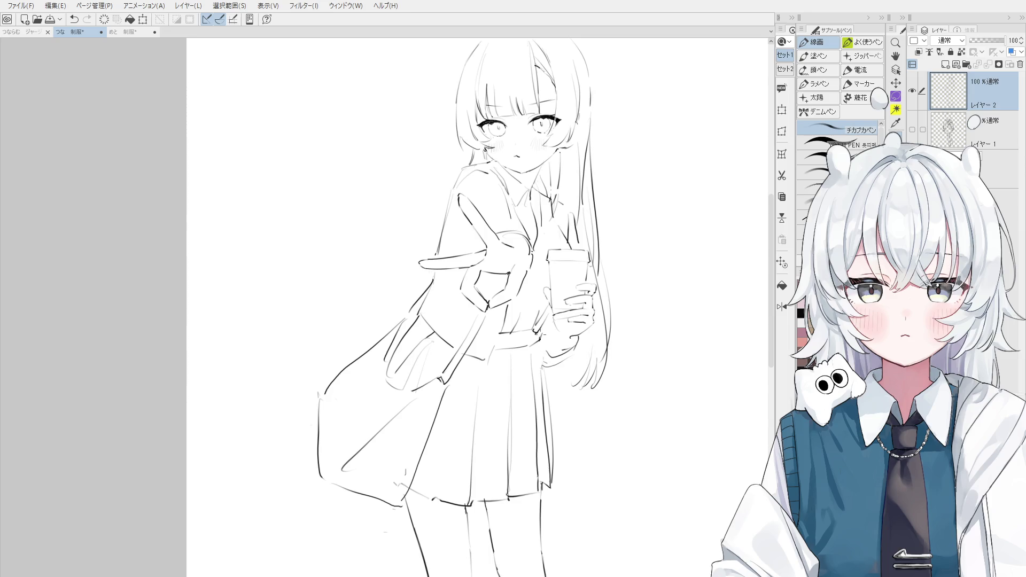
pyautogui.press('e')
pyautogui.press('p')
pyautogui.hotkey('ctrl', 'z')
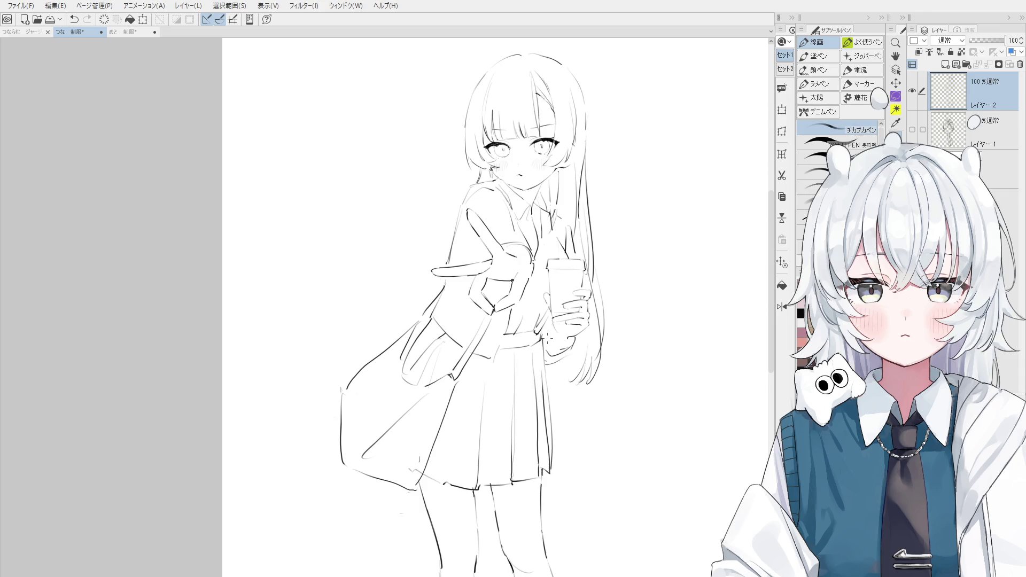
# Mirror, tilt and pan the canvas view to frame the peace-sign hand
pyautogui.press('h')
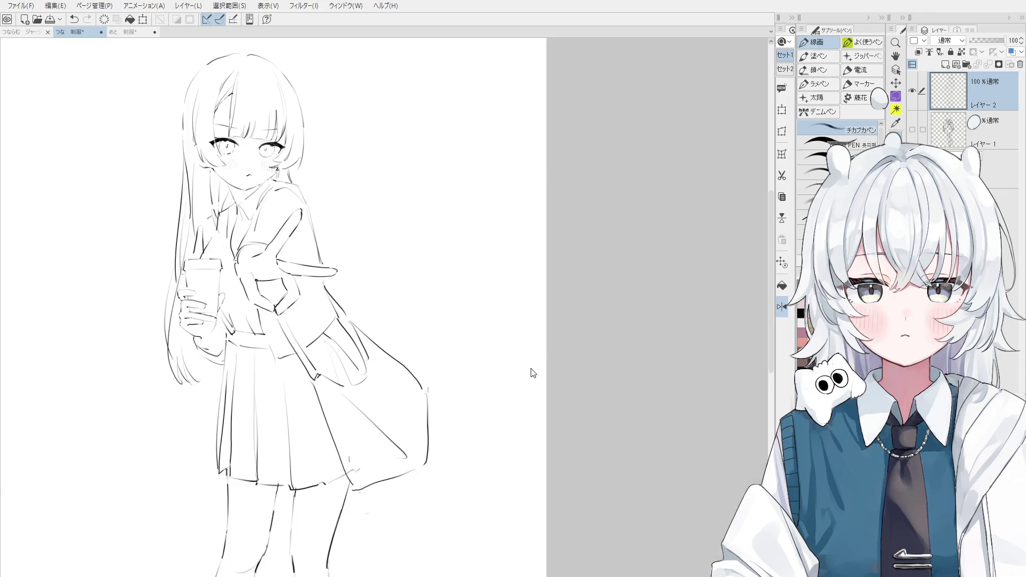
pyautogui.moveTo(534, 371); pyautogui.dragTo(602, 415)
pyautogui.moveTo(521, 408); pyautogui.dragTo(481, 347)
pyautogui.press('e')
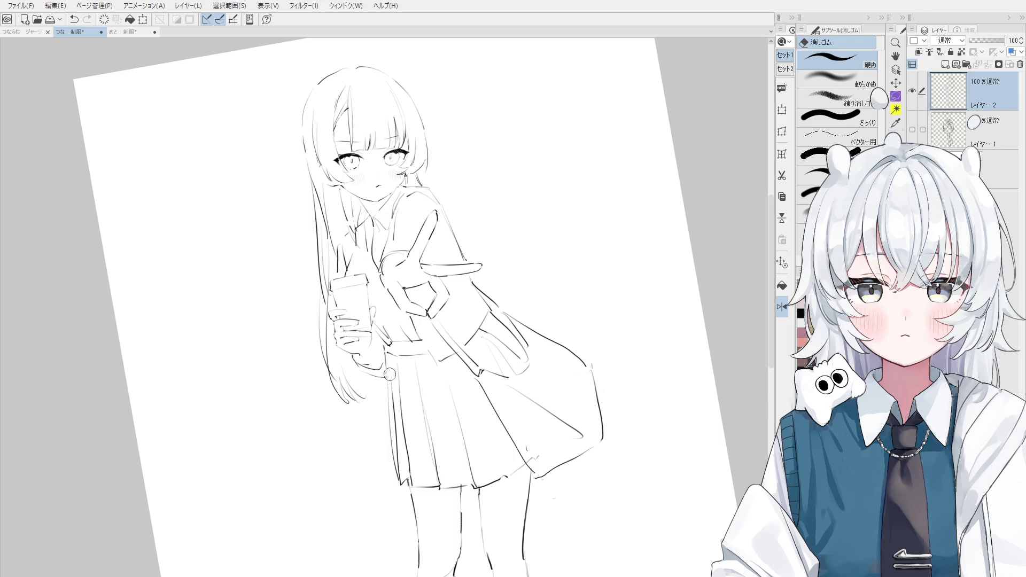
pyautogui.press('h')
pyautogui.moveTo(358, 358); pyautogui.dragTo(422, 377)
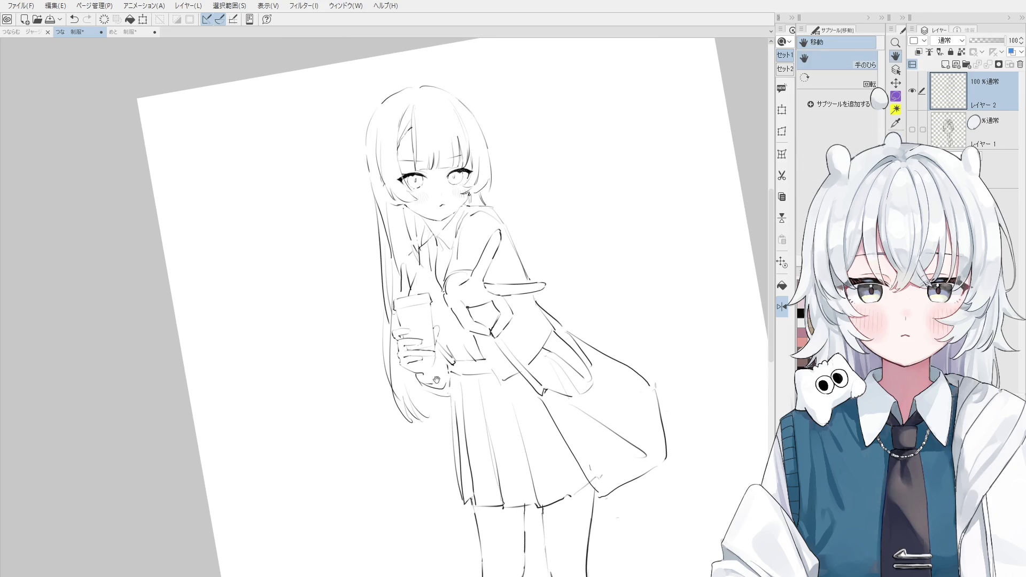
pyautogui.scroll(2, 422, 377)
# Redraw the lower hand and cuff lines with the Pen, retrying strokes with undo
pyautogui.press('p')
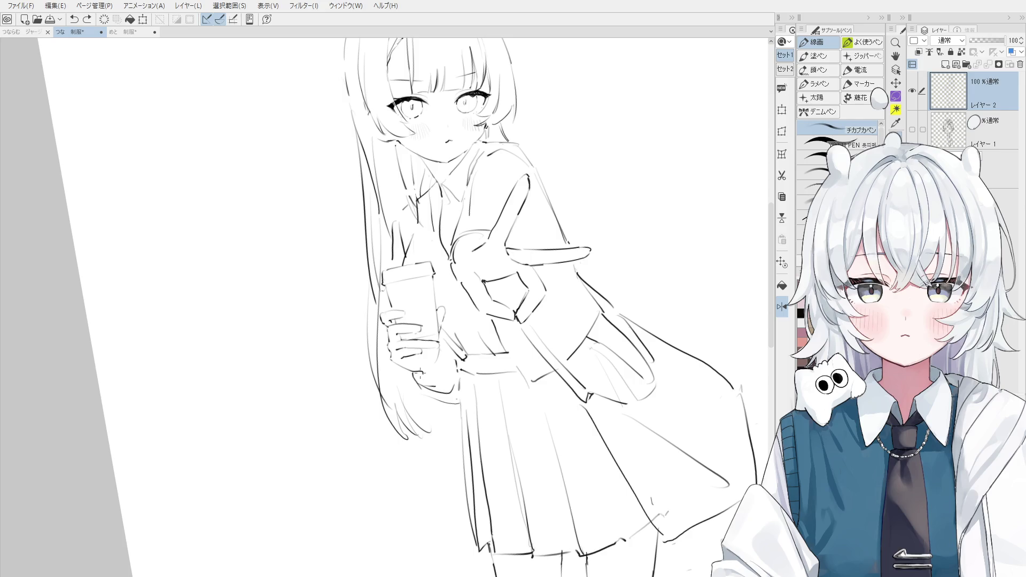
pyautogui.hotkey('ctrl', 'z')
pyautogui.moveTo(423, 375)
pyautogui.mouseDown()
pyautogui.moveTo(452, 380)
pyautogui.moveTo(454, 368)
pyautogui.mouseUp()
pyautogui.hotkey('ctrl', 'z')
pyautogui.moveTo(482, 237); pyautogui.dragTo(458, 292)
pyautogui.hotkey('ctrl', 'z')
pyautogui.moveTo(482, 236); pyautogui.dragTo(460, 301)
pyautogui.moveTo(470, 267); pyautogui.dragTo(452, 301)
pyautogui.hotkey('ctrl', 'z')
pyautogui.hotkey('ctrl', 'z')
pyautogui.moveTo(482, 237)
pyautogui.mouseDown()
pyautogui.moveTo(461, 305)
pyautogui.moveTo(452, 304)
pyautogui.mouseUp()
pyautogui.scroll(-1, 477, 302)
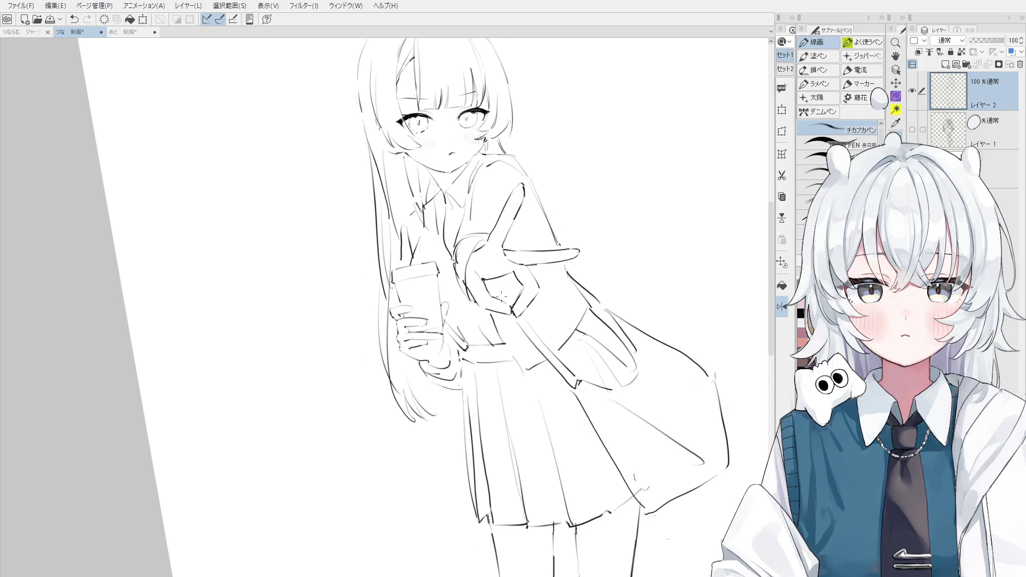
# Flip the view back and ink a short line on the sleeve at the wrist
pyautogui.press('h')
pyautogui.moveTo(412, 305); pyautogui.dragTo(495, 305)
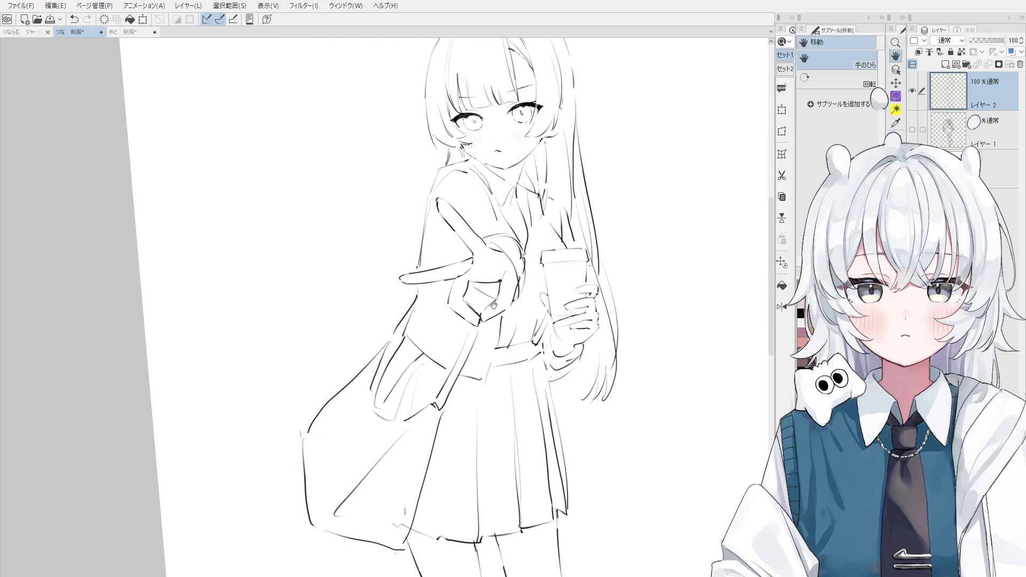
pyautogui.scroll(1, 448, 308)
pyautogui.press('p')
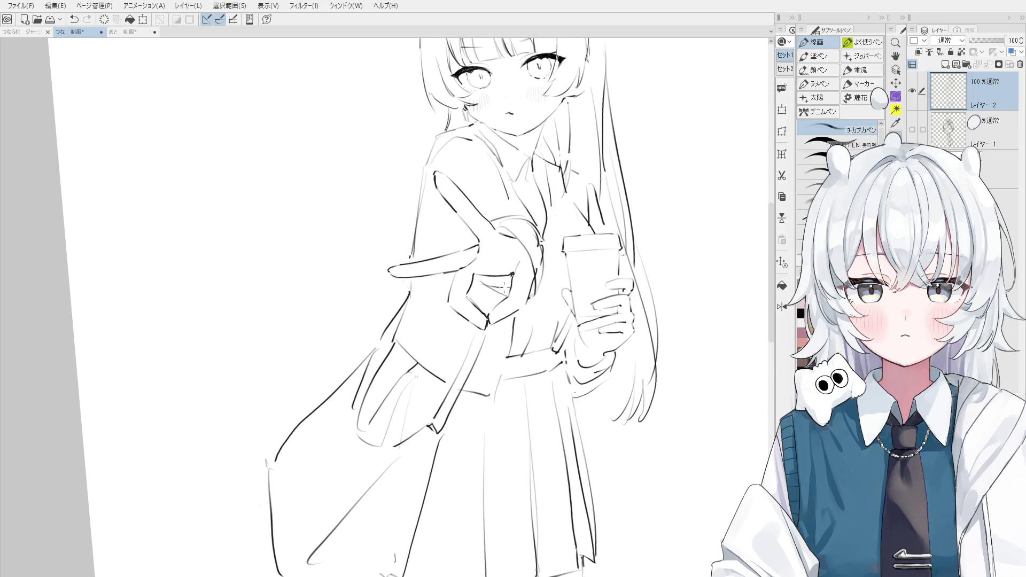
pyautogui.moveTo(528, 243); pyautogui.dragTo(536, 263)
pyautogui.scroll(5, 490, 302)
# Zoom in on the raised finger and erase its left edge with the Eraser
pyautogui.press('e')
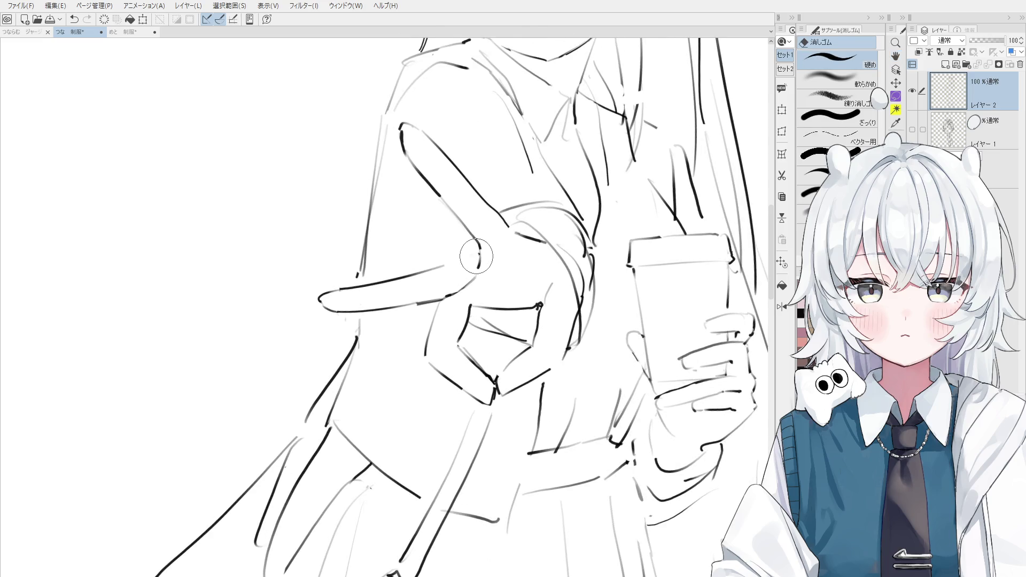
pyautogui.scroll(3, 476, 257)
pyautogui.press('p')
pyautogui.hotkey('ctrl', 'z')
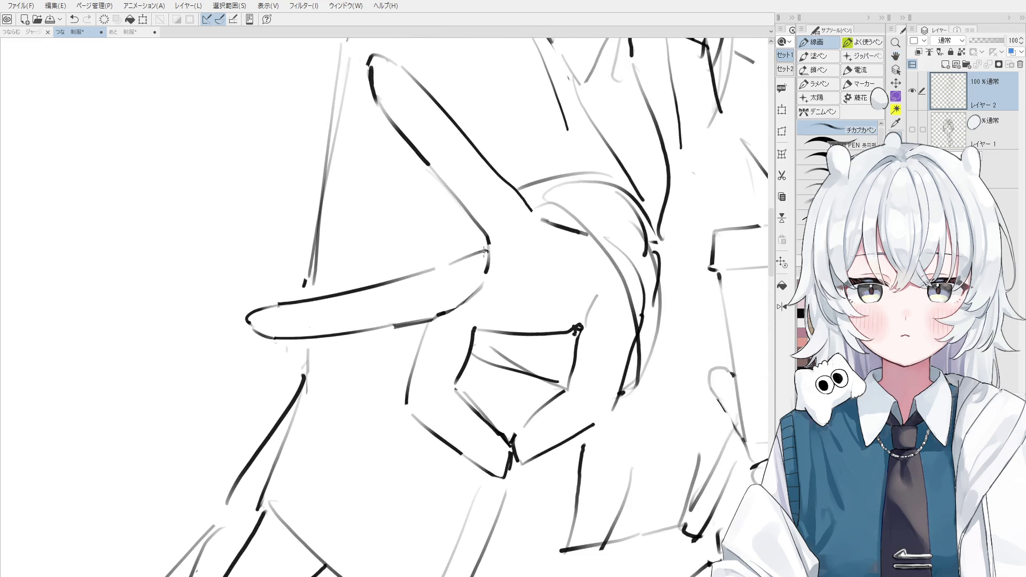
pyautogui.scroll(-1, 483, 251)
pyautogui.scroll(1, 512, 248)
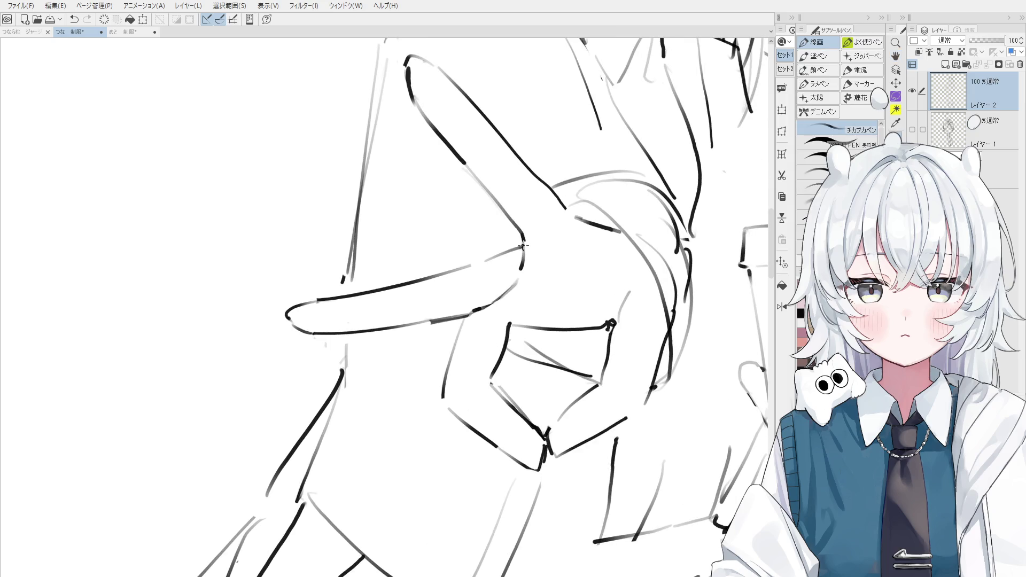
pyautogui.press('e')
pyautogui.scroll(1, 512, 251)
pyautogui.scroll(-1, 439, 171)
pyautogui.moveTo(439, 171)
pyautogui.mouseDown()
pyautogui.moveTo(435, 213)
pyautogui.moveTo(449, 233)
pyautogui.moveTo(429, 165)
pyautogui.moveTo(435, 172)
pyautogui.moveTo(418, 182)
pyautogui.moveTo(425, 161)
pyautogui.moveTo(439, 166)
pyautogui.mouseUp()
pyautogui.press('p')
pyautogui.hotkey('ctrl', 'z')
pyautogui.hotkey('ctrl', 'z')
# Touch up the fingertip with Pen and Eraser, then tilt the view to show the whole figure
pyautogui.press('e')
pyautogui.scroll(1, 426, 168)
pyautogui.press('p')
pyautogui.press('e')
pyautogui.press('p')
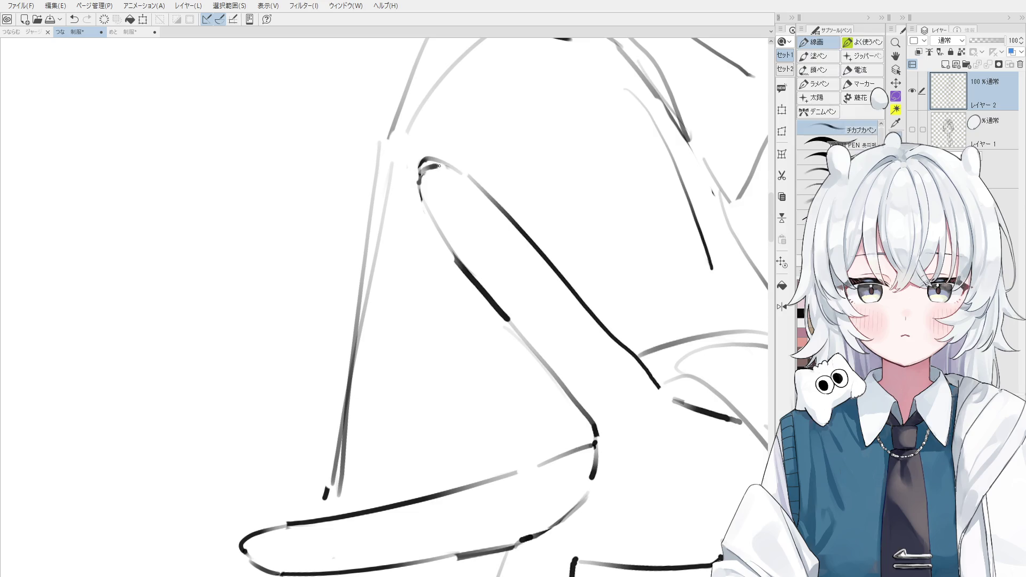
pyautogui.scroll(-1, 439, 166)
pyautogui.scroll(-1, 447, 171)
pyautogui.scroll(-1, 452, 176)
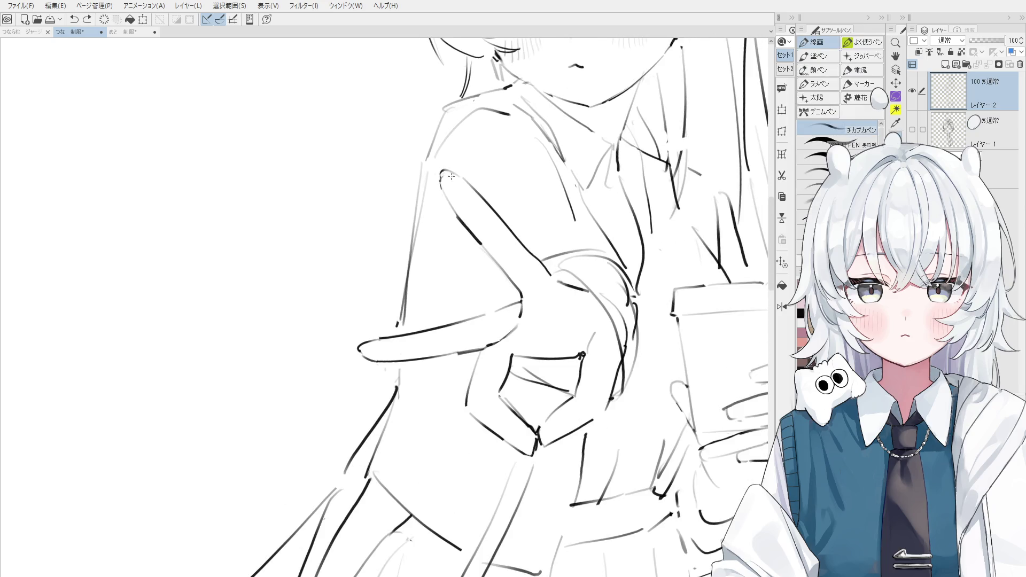
pyautogui.scroll(-2, 451, 177)
pyautogui.scroll(2, 412, 291)
pyautogui.scroll(1, 411, 292)
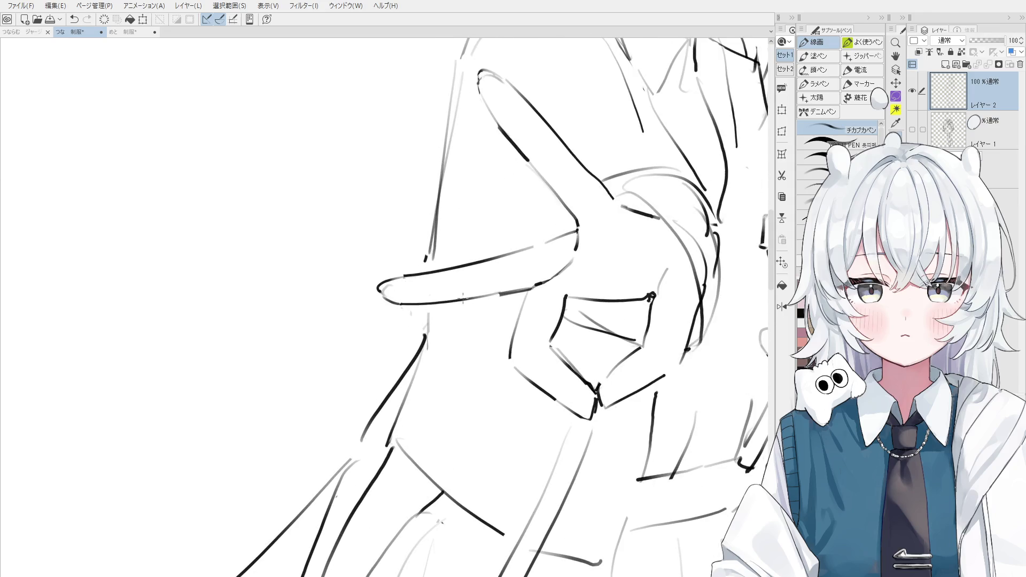
pyautogui.scroll(-2, 460, 295)
pyautogui.scroll(-1, 460, 295)
pyautogui.moveTo(460, 267); pyautogui.dragTo(476, 241)
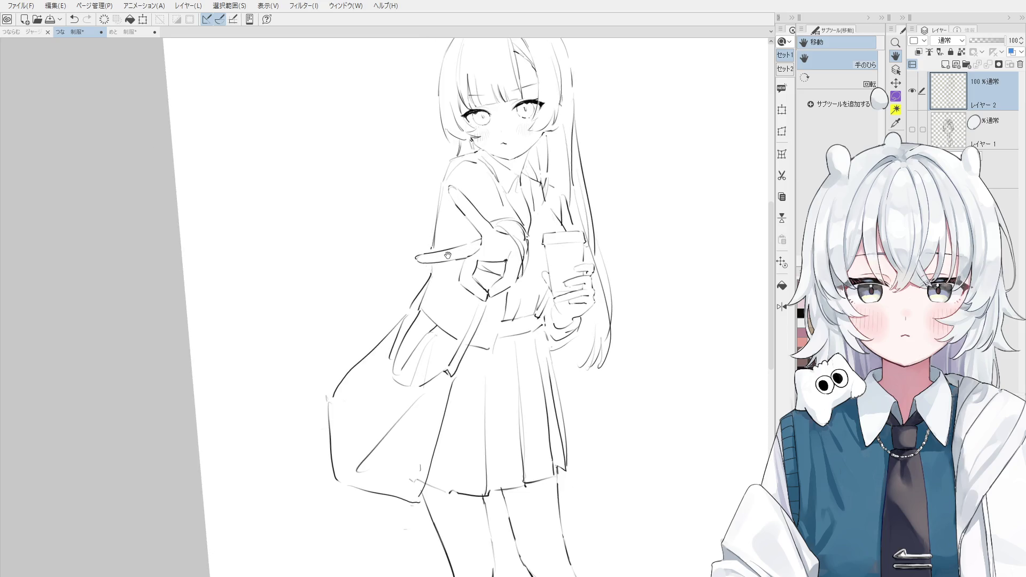
# Ink short lines at the collar, undoing strokes that don't fit
pyautogui.scroll(1, 505, 384)
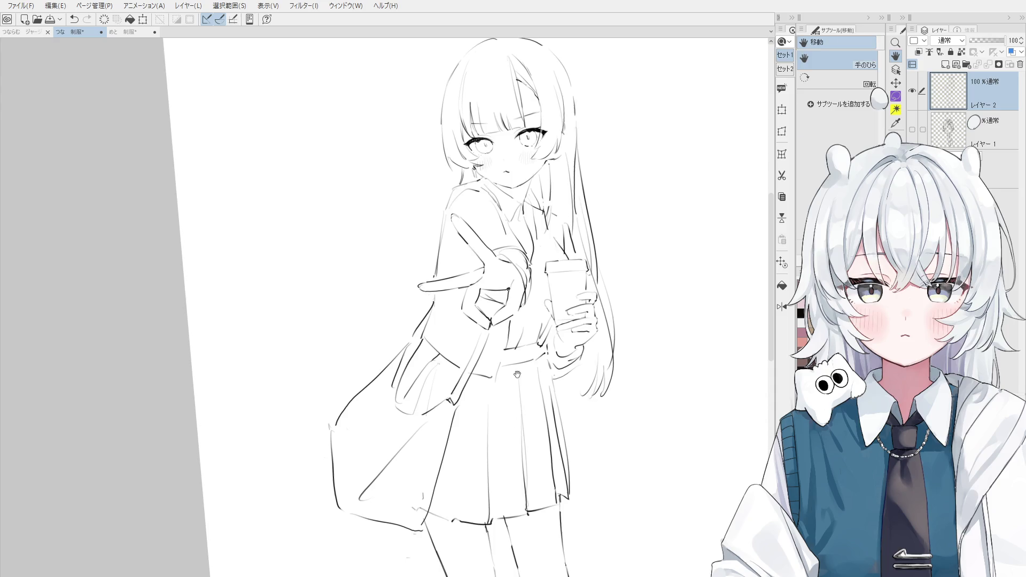
pyautogui.press('e')
pyautogui.scroll(2, 505, 384)
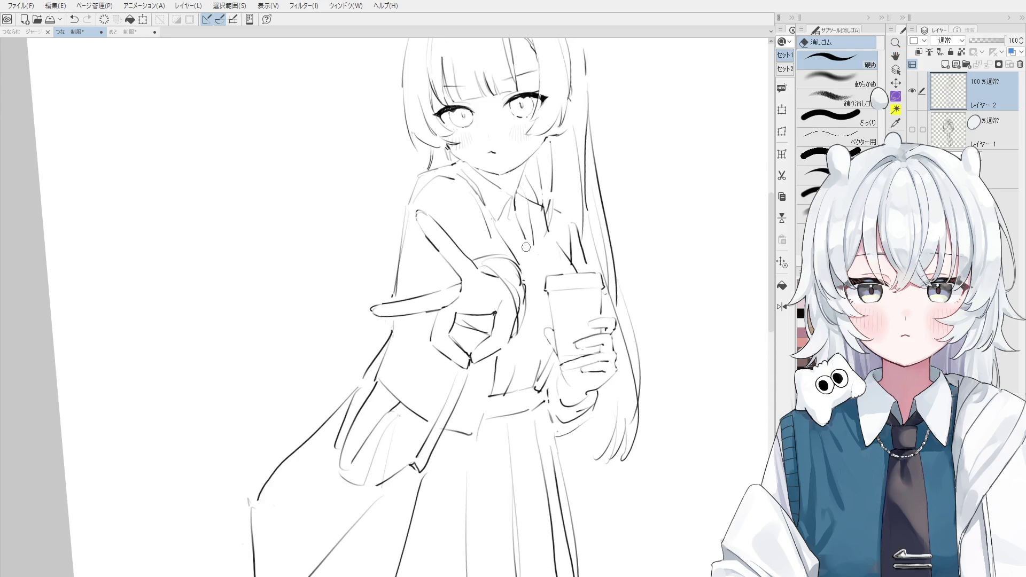
pyautogui.press('p')
pyautogui.moveTo(512, 210); pyautogui.dragTo(525, 214)
pyautogui.hotkey('ctrl', 'z')
pyautogui.moveTo(528, 210); pyautogui.dragTo(530, 245)
pyautogui.hotkey('ctrl', 'z')
pyautogui.hotkey('ctrl', 'z')
# Draw the finger lines on the cup-holding hand, redoing stray strokes
pyautogui.hotkey('ctrl', 'z')
pyautogui.hotkey('ctrl', 'z')
pyautogui.hotkey('ctrl', 'z')
pyautogui.press('e')
pyautogui.press('p')
pyautogui.moveTo(523, 247); pyautogui.dragTo(526, 269)
pyautogui.hotkey('ctrl', 'z')
pyautogui.moveTo(533, 242); pyautogui.dragTo(542, 282)
pyautogui.hotkey('ctrl', 'z')
pyautogui.hotkey('ctrl', 'z')
pyautogui.moveTo(533, 243)
pyautogui.mouseDown()
pyautogui.moveTo(543, 277)
pyautogui.moveTo(523, 249)
pyautogui.moveTo(530, 282)
pyautogui.moveTo(526, 271)
pyautogui.moveTo(551, 278)
pyautogui.moveTo(522, 246)
pyautogui.moveTo(550, 398)
pyautogui.moveTo(554, 374)
pyautogui.mouseUp()
pyautogui.press('e')
pyautogui.press('p')
pyautogui.hotkey('ctrl', 'z')
pyautogui.press('e')
pyautogui.press('p')
pyautogui.press('e')
pyautogui.press('p')
# Erase and redraw the line along the hand and the cup's left edge
pyautogui.scroll(-1, 557, 365)
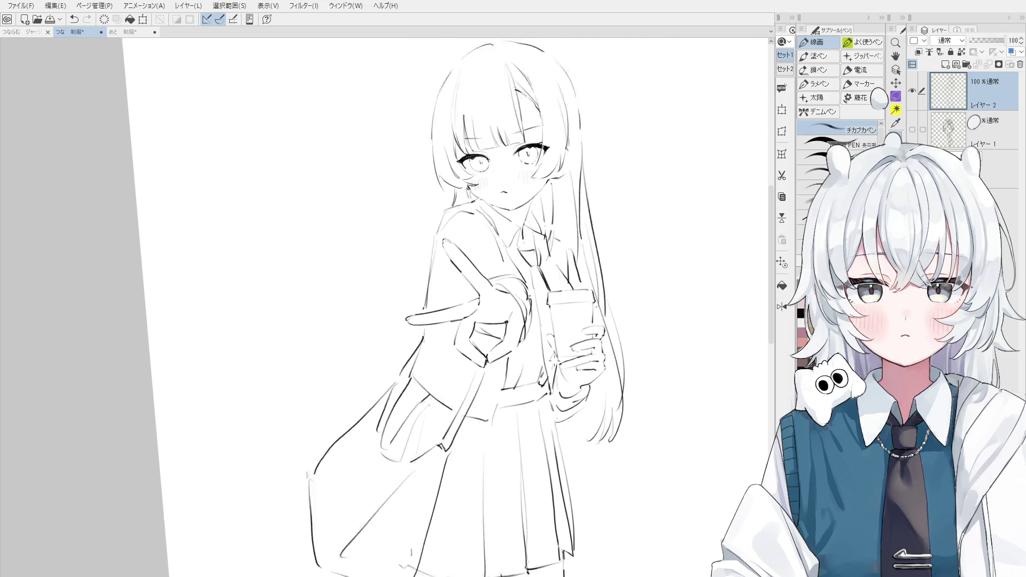
pyautogui.scroll(-1, 558, 365)
pyautogui.press('e')
pyautogui.press('p')
pyautogui.hotkey('ctrl', 'z')
pyautogui.moveTo(539, 299); pyautogui.dragTo(550, 382)
pyautogui.press('e')
pyautogui.press('p')
pyautogui.moveTo(545, 345); pyautogui.dragTo(553, 388)
pyautogui.hotkey('ctrl', 'z')
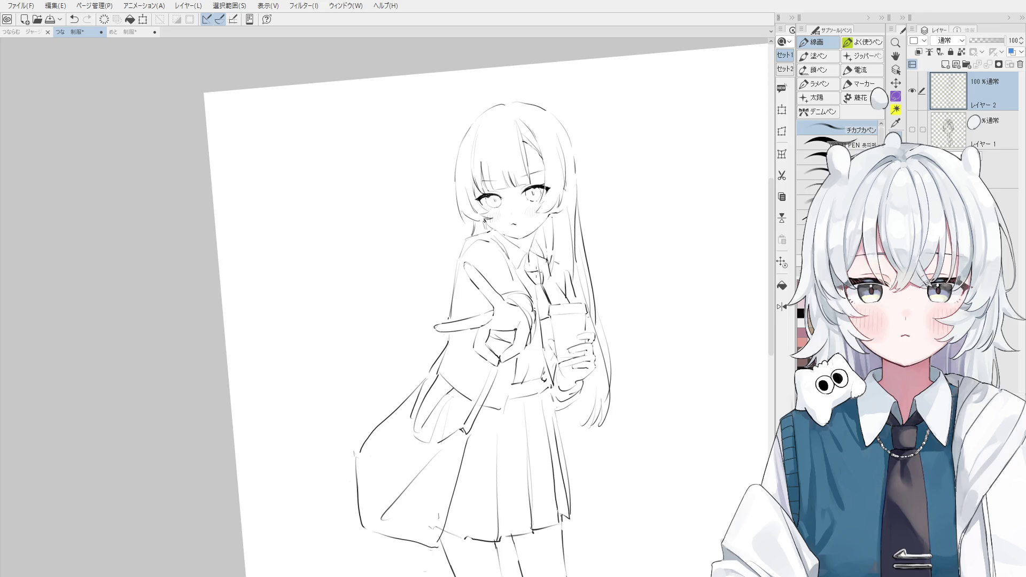
# Undo the last cup-edge stroke and touch up the lines with Pen and Eraser
pyautogui.press('e')
pyautogui.press('p')
pyautogui.hotkey('ctrl', 'z')
pyautogui.press('e')
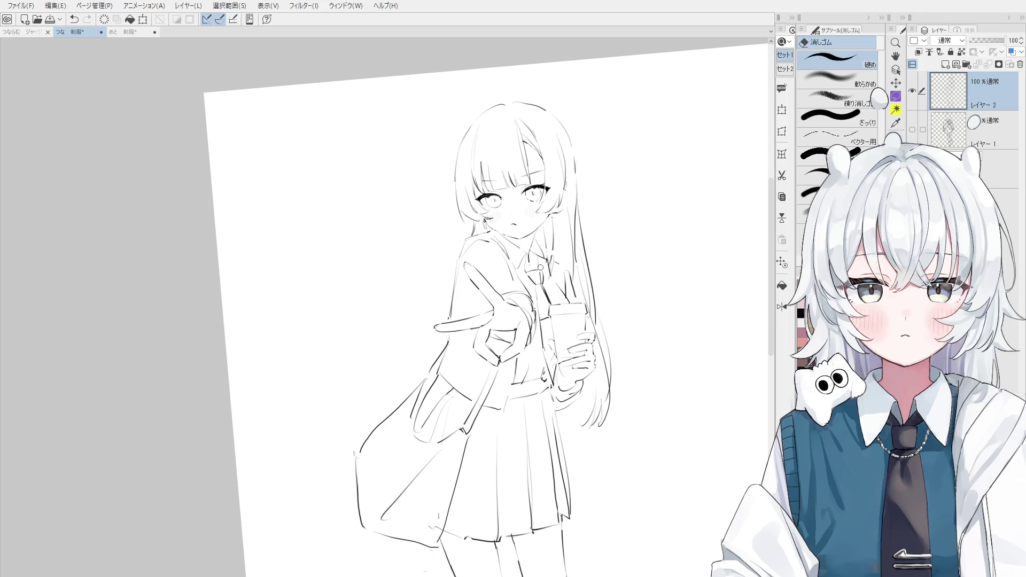
pyautogui.press('p')
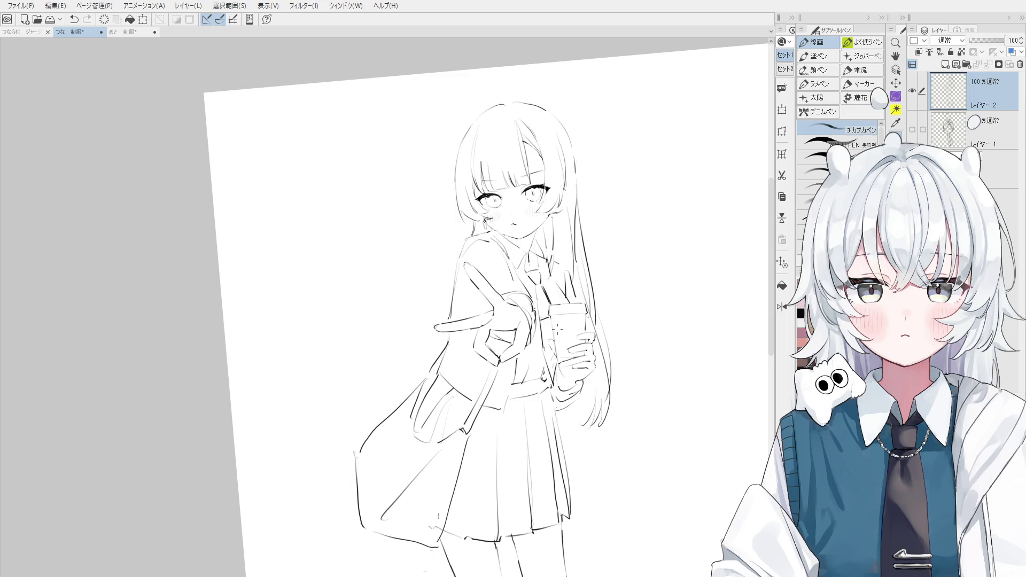
pyautogui.scroll(2, 559, 321)
pyautogui.press('e')
pyautogui.scroll(2, 494, 228)
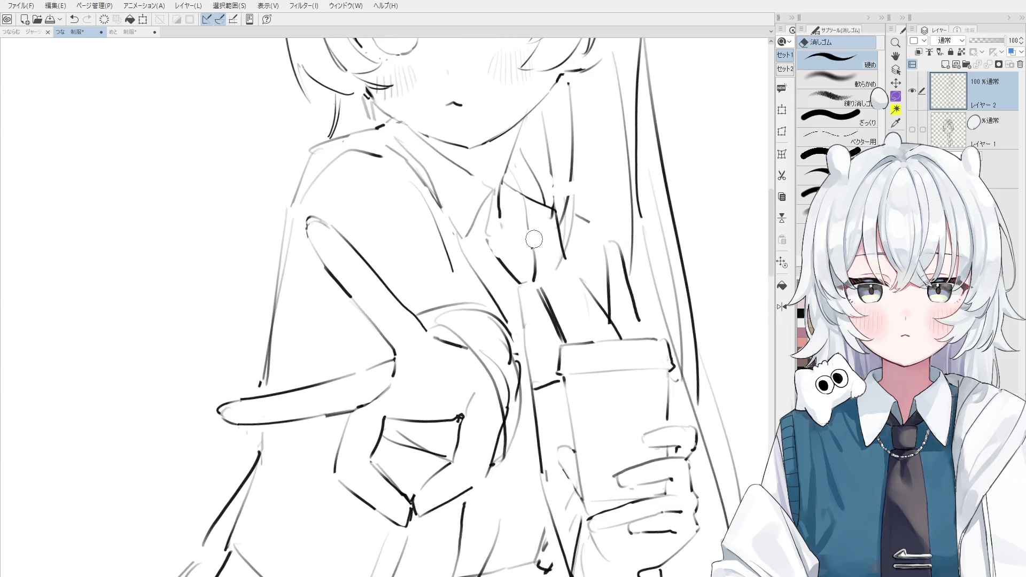
# Retouch the collar line with the Pen, undoing unsatisfactory strokes
pyautogui.press('p')
pyautogui.moveTo(483, 237)
pyautogui.mouseDown()
pyautogui.moveTo(526, 237)
pyautogui.moveTo(532, 250)
pyautogui.mouseUp()
pyautogui.hotkey('ctrl', 'z')
pyautogui.hotkey('ctrl', 'z')
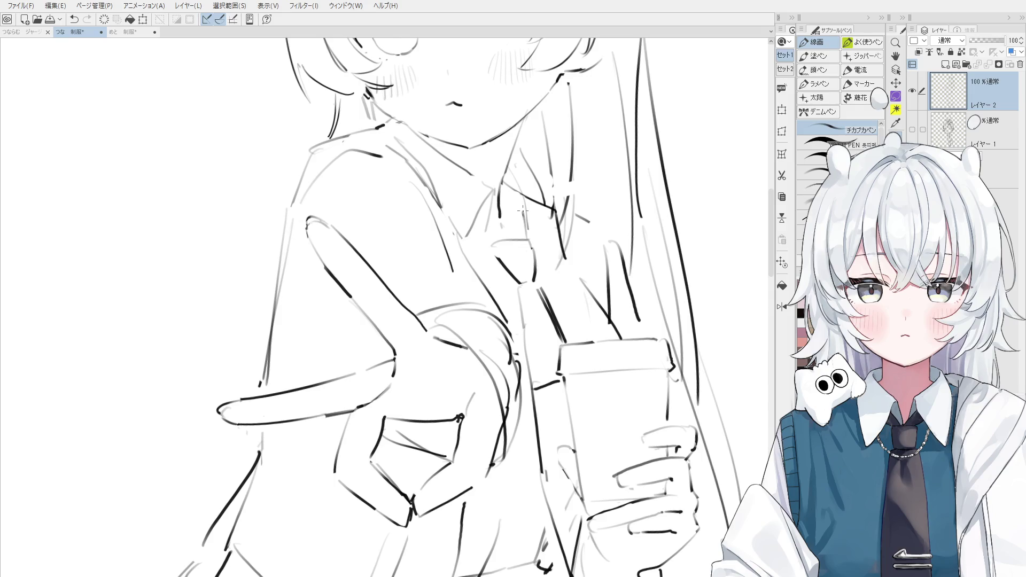
pyautogui.scroll(-1, 521, 218)
pyautogui.hotkey('ctrl', 'z')
pyautogui.moveTo(520, 214)
pyautogui.mouseDown()
pyautogui.moveTo(517, 238)
pyautogui.moveTo(506, 227)
pyautogui.moveTo(502, 245)
pyautogui.moveTo(514, 230)
pyautogui.mouseUp()
pyautogui.scroll(-1, 502, 225)
pyautogui.hotkey('ctrl', 'z')
pyautogui.hotkey('ctrl', 'z')
pyautogui.hotkey('ctrl', 'z')
pyautogui.hotkey('ctrl', 'z')
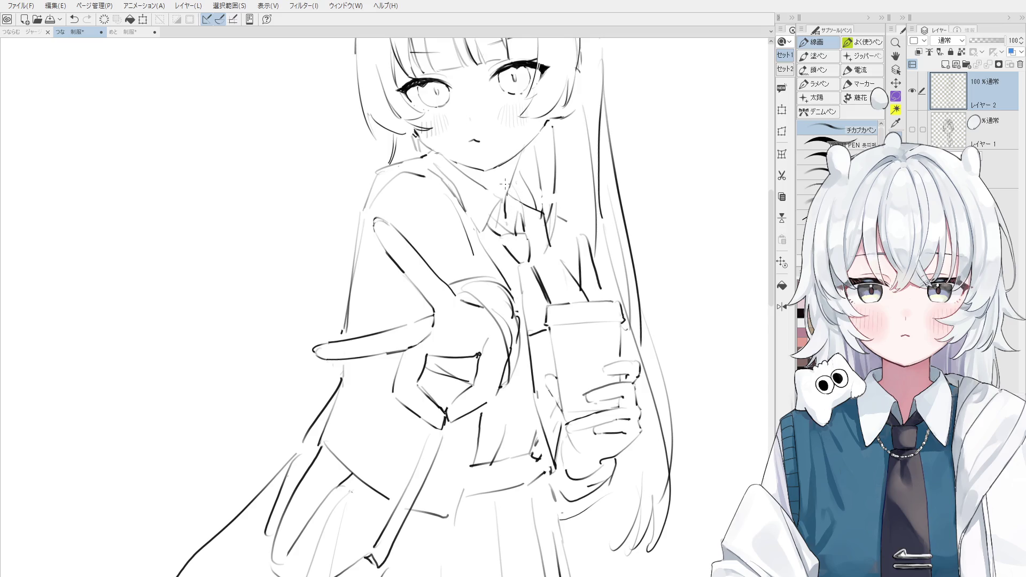
# Open the image risa.png in a new tab through the File menu
pyautogui.press('alt')
pyautogui.press('alt')
pyautogui.scroll(3, 558, 285)
pyautogui.scroll(2, 558, 284)
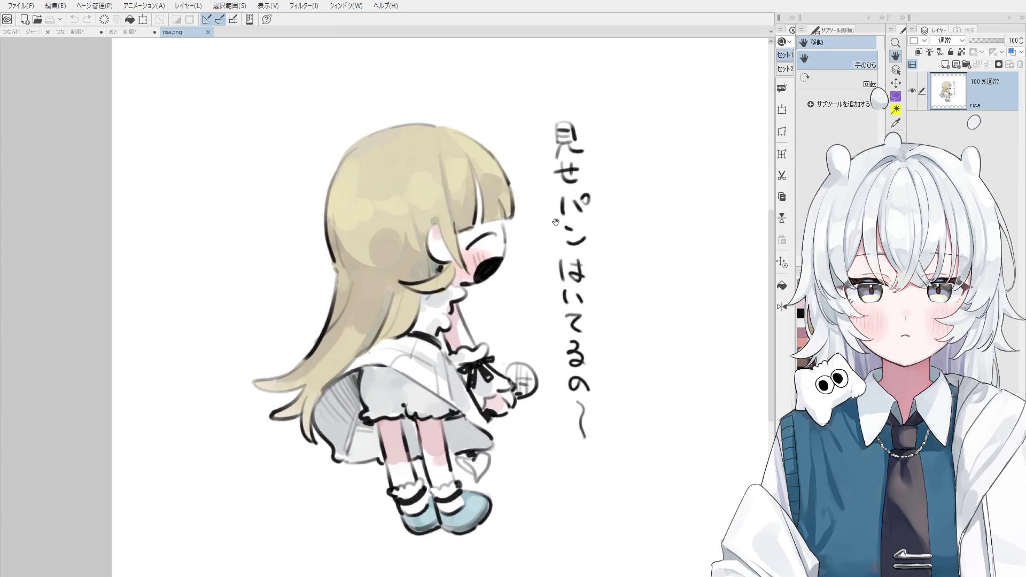
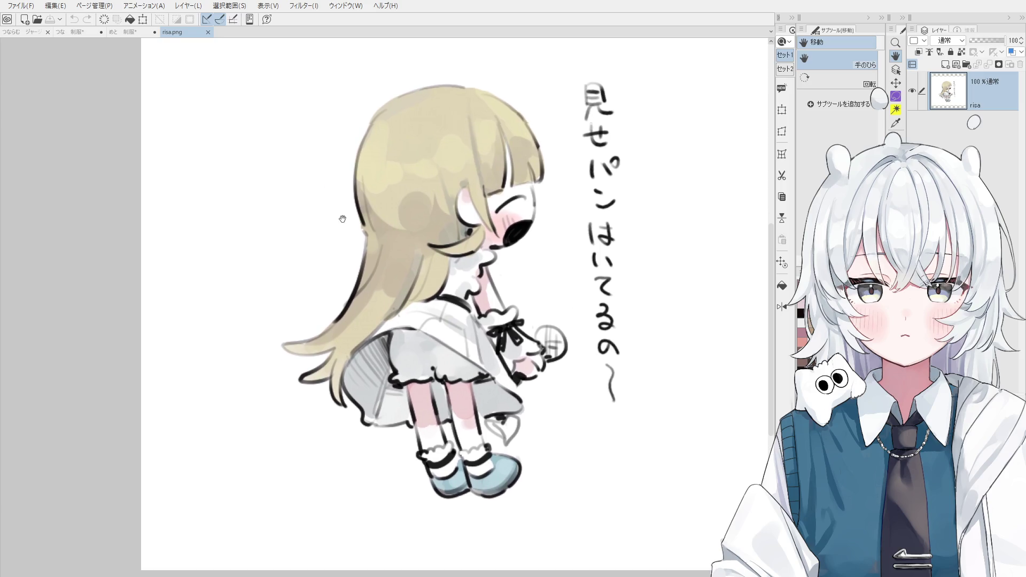
# Open the snow-scene image 背景練習.png in its own tab
pyautogui.moveTo(309, 262); pyautogui.dragTo(321, 222)
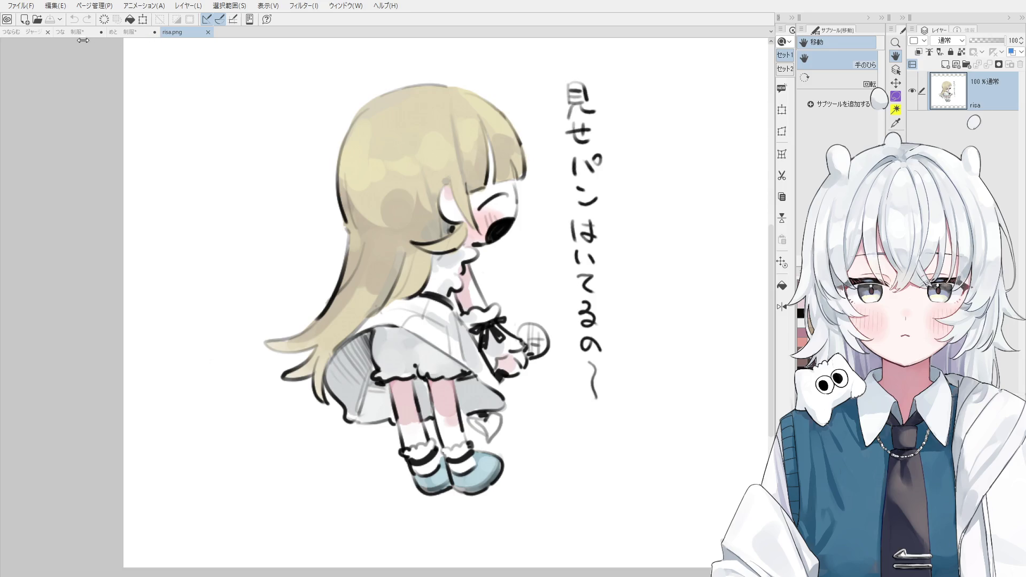
pyautogui.press('alt')
pyautogui.press('alt')
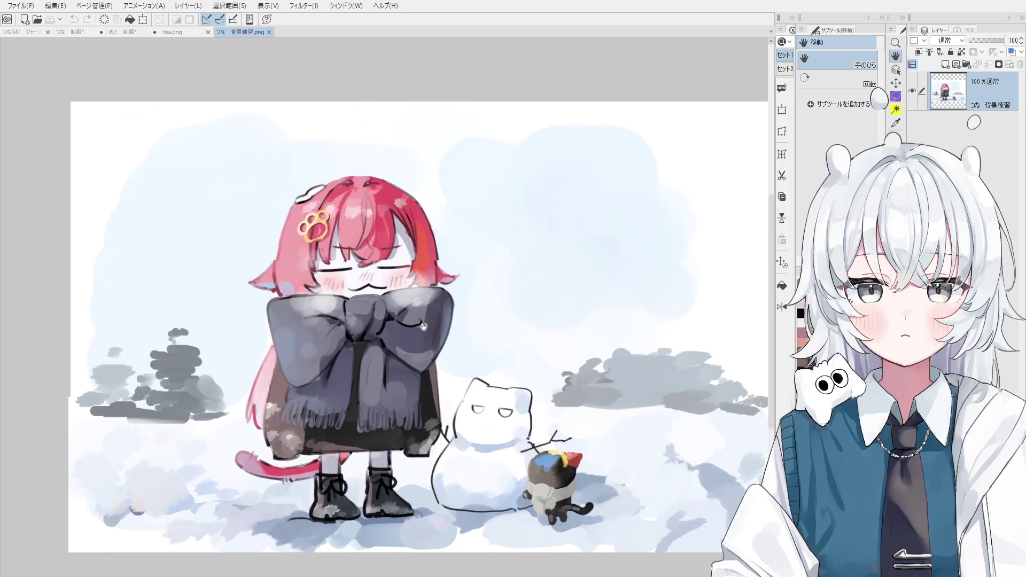
pyautogui.moveTo(547, 425); pyautogui.dragTo(623, 439)
pyautogui.scroll(2, 609, 422)
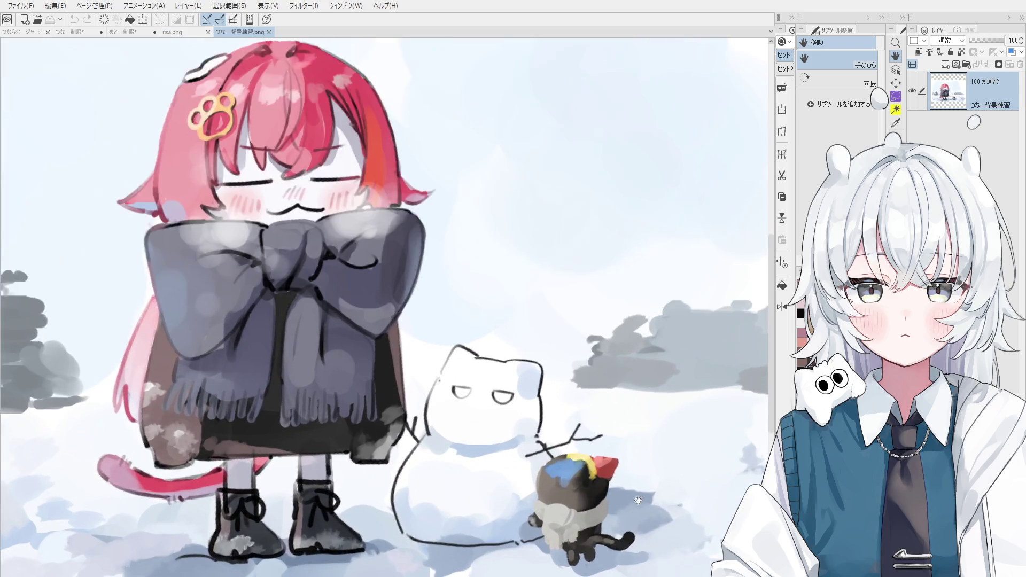
pyautogui.scroll(2, 577, 385)
pyautogui.scroll(2, 545, 341)
# Frame the whole red-haired girl and cat snowman in view
pyautogui.scroll(-2, 545, 341)
pyautogui.scroll(-2, 545, 353)
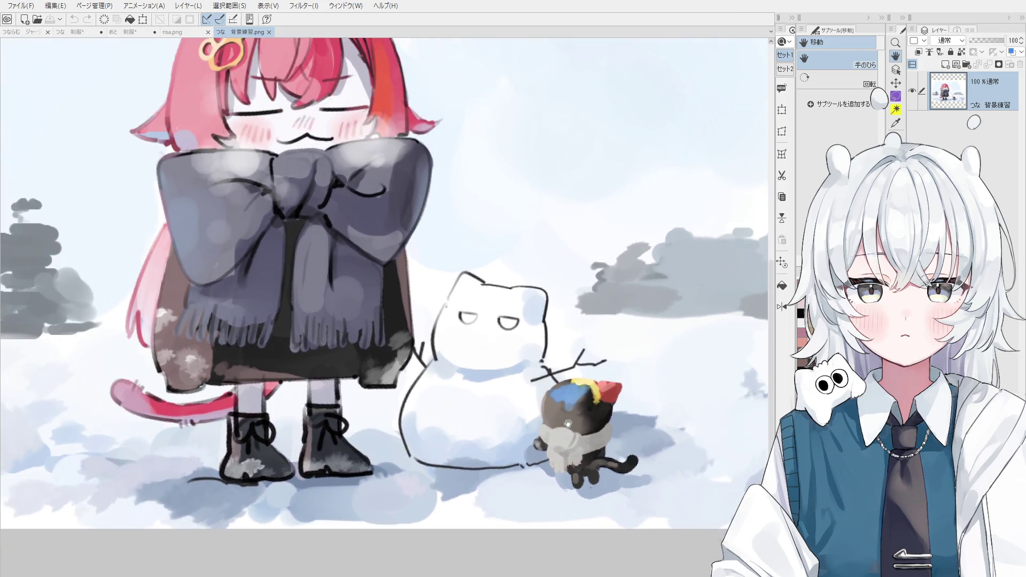
pyautogui.moveTo(505, 427); pyautogui.dragTo(539, 496)
pyautogui.scroll(-1, 538, 496)
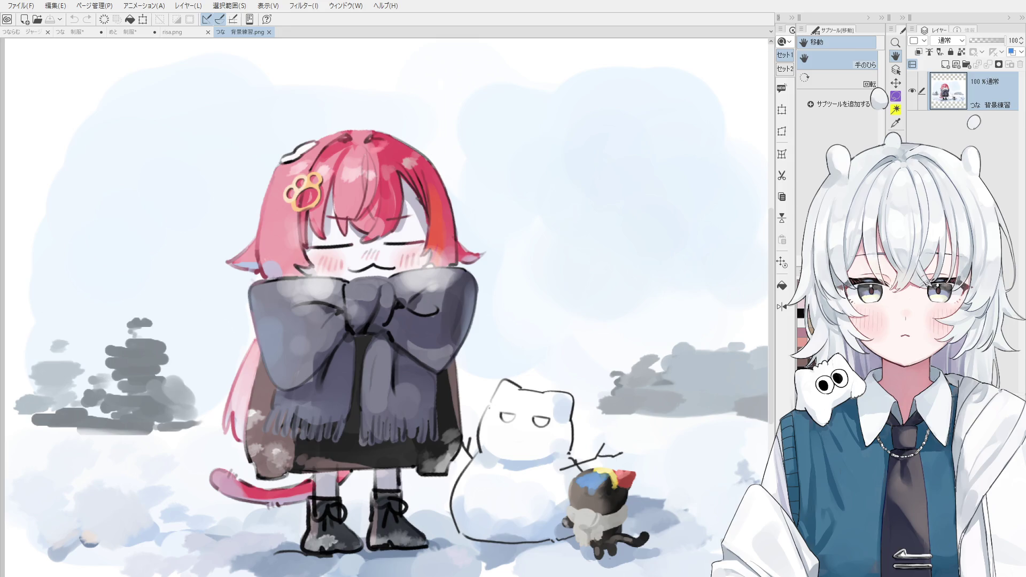
pyautogui.moveTo(407, 263); pyautogui.dragTo(453, 256)
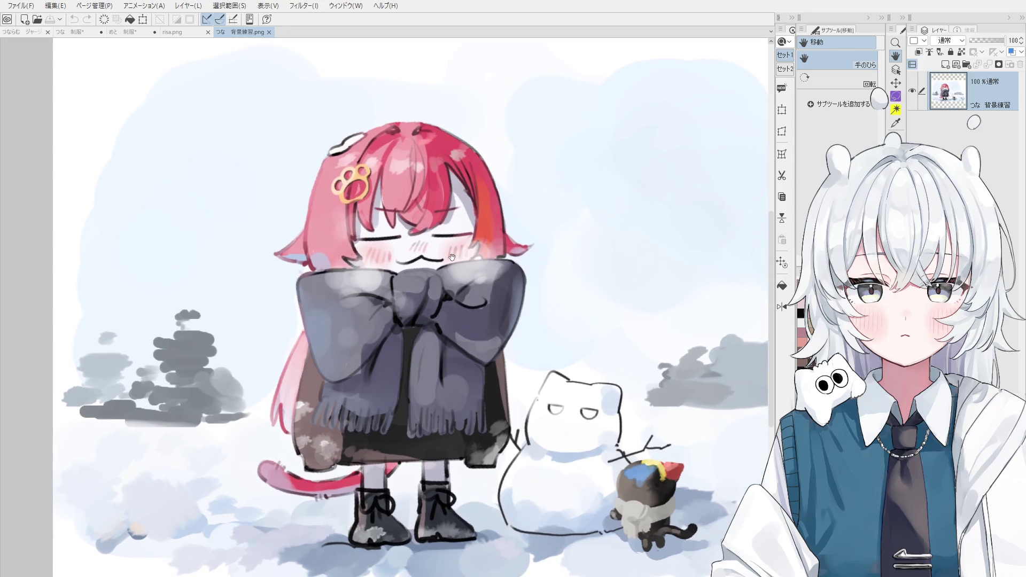
pyautogui.scroll(-2, 432, 251)
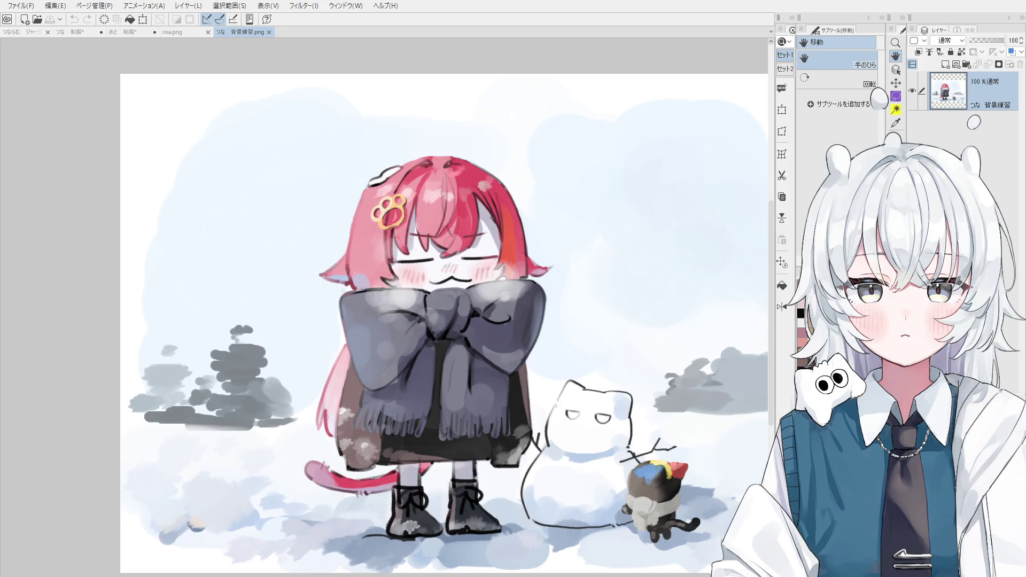
pyautogui.scroll(-1, 610, 311)
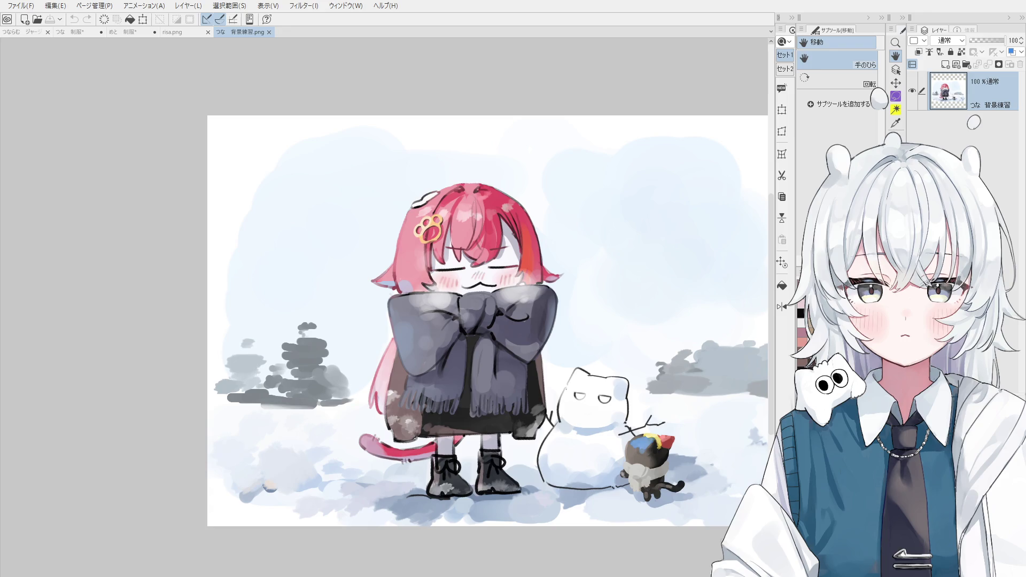
# Nudge the snow scene view, then switch to the ジャージ1 silver-haired girl illustration
pyautogui.scroll(3, 469, 404)
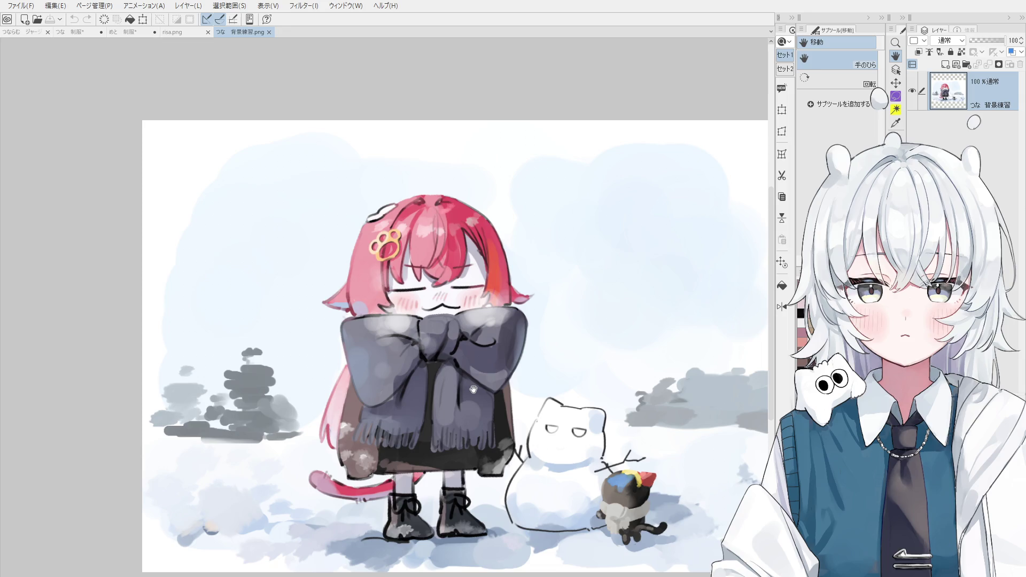
pyautogui.moveTo(471, 388); pyautogui.dragTo(449, 373)
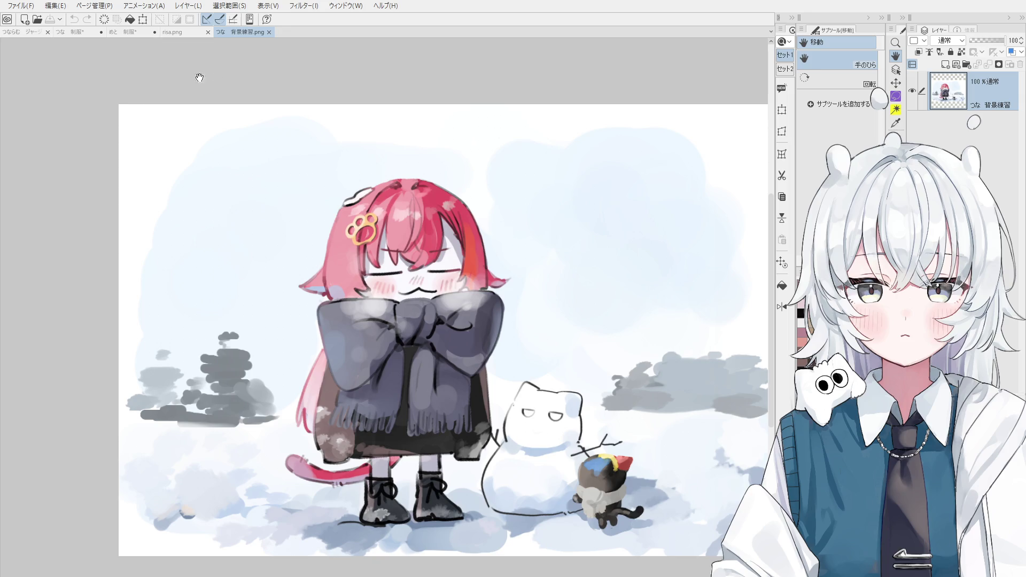
pyautogui.click(18, 30)
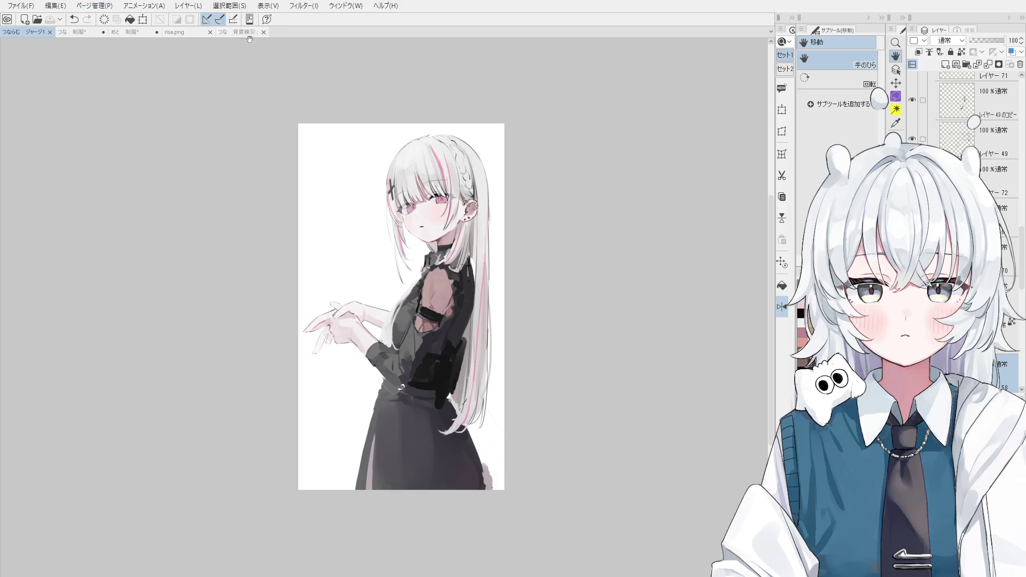
# Zoom and pan to bring the whole silver-haired figure into view
pyautogui.scroll(1, 426, 166)
pyautogui.scroll(1, 426, 167)
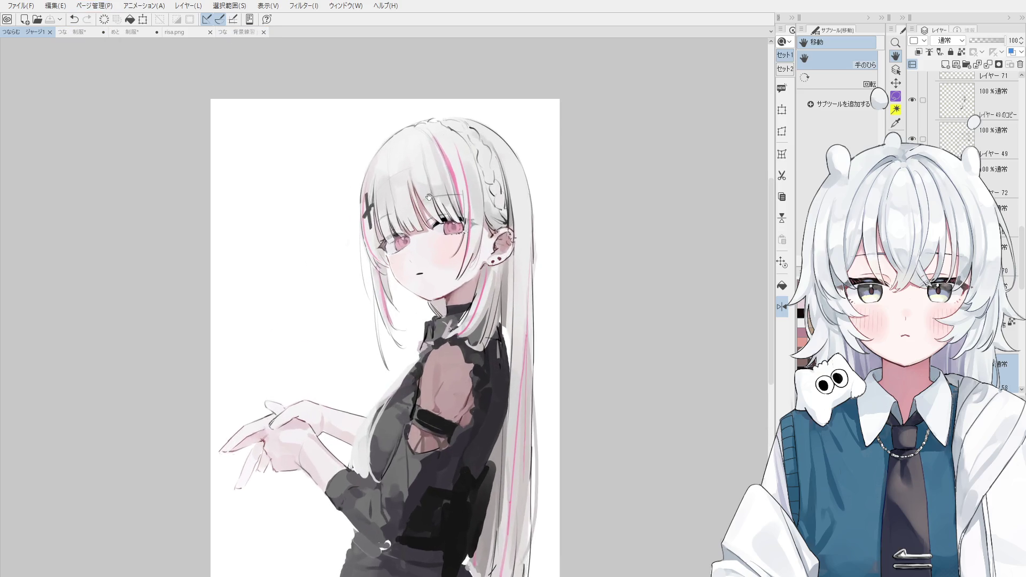
pyautogui.scroll(2, 425, 167)
pyautogui.scroll(-3, 452, 238)
pyautogui.moveTo(452, 237)
pyautogui.mouseDown()
pyautogui.moveTo(490, 201)
pyautogui.moveTo(422, 245)
pyautogui.mouseUp()
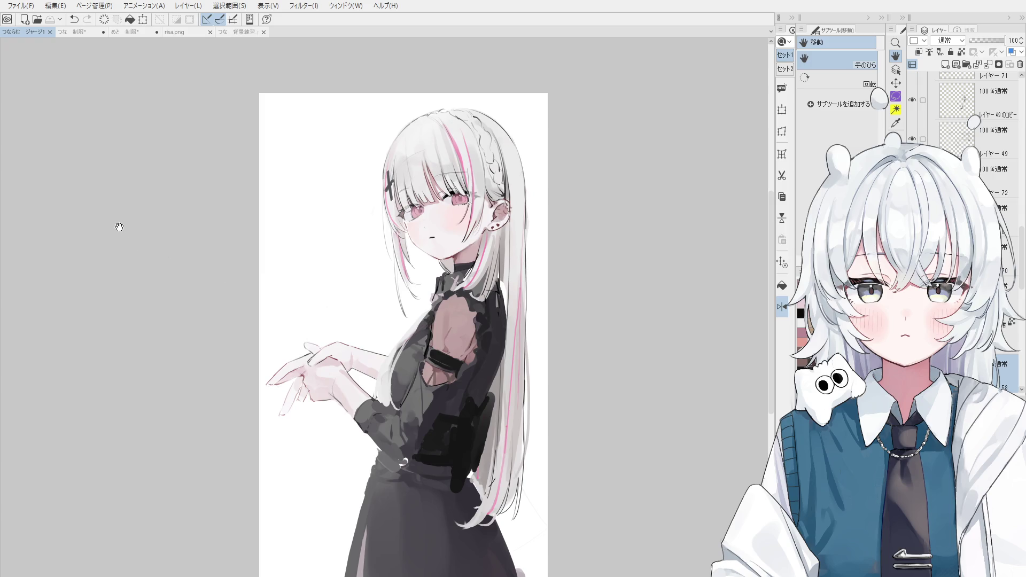
# Look through the snow-scene and risa.png drawings, then return to ジャージ1
pyautogui.click(243, 32)
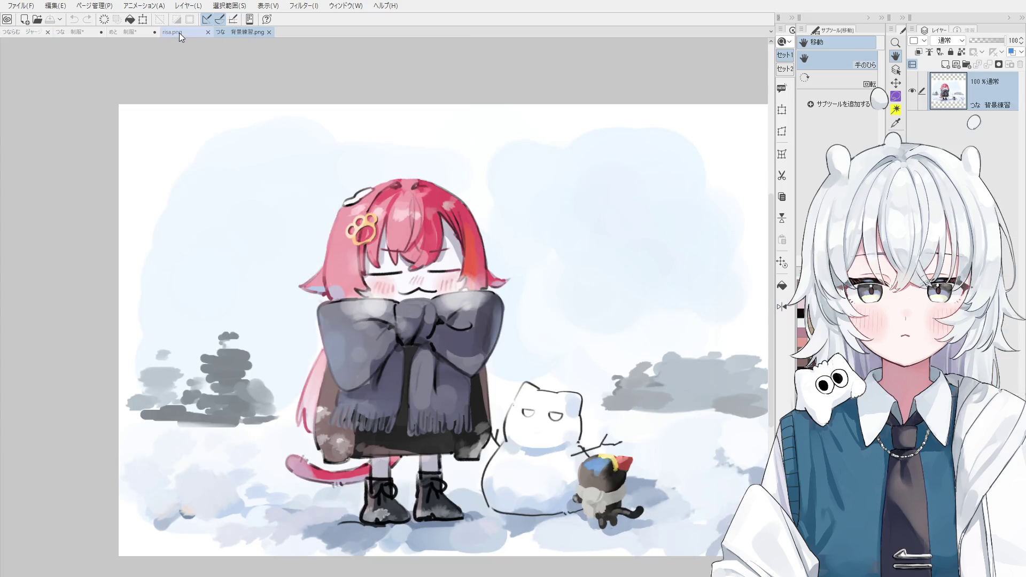
pyautogui.click(187, 32)
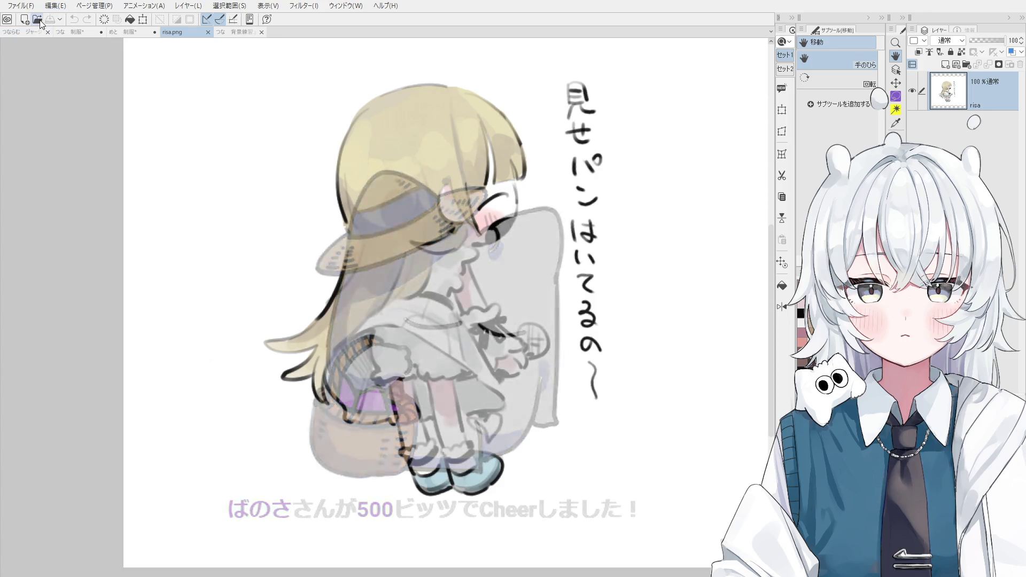
pyautogui.click(32, 31)
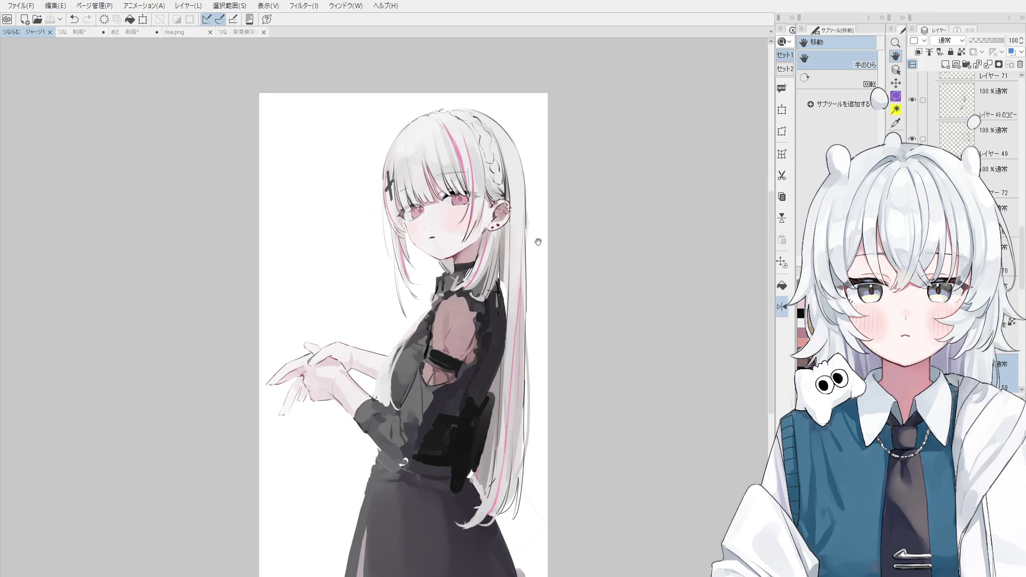
# Enlarge the silver-haired figure to fill the view and select another layer in the stack
pyautogui.scroll(1, 536, 243)
pyautogui.moveTo(537, 244); pyautogui.dragTo(501, 207)
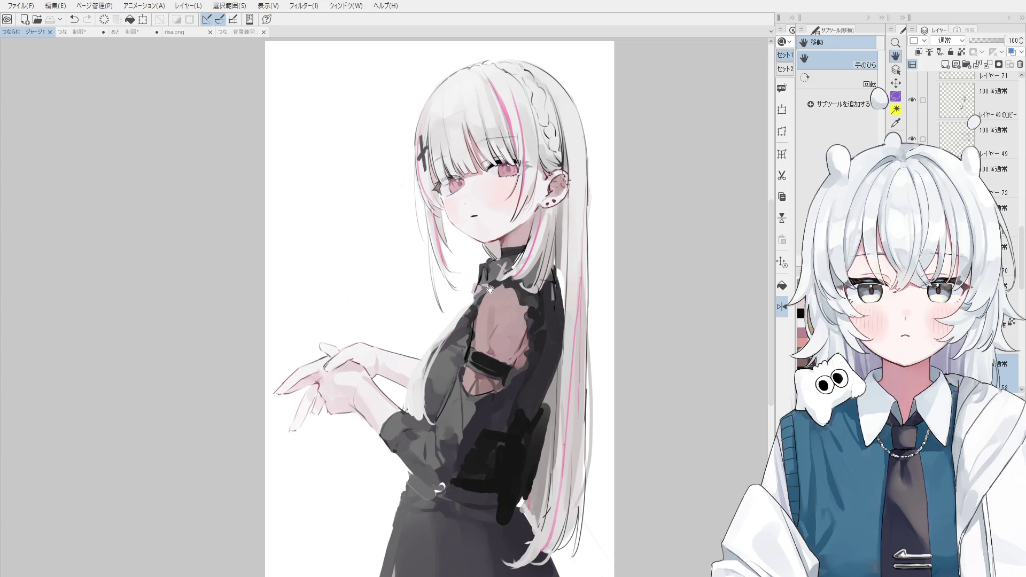
pyautogui.scroll(-1, 524, 244)
pyautogui.moveTo(526, 238)
pyautogui.mouseDown()
pyautogui.moveTo(553, 165)
pyautogui.moveTo(524, 229)
pyautogui.mouseUp()
pyautogui.scroll(1, 546, 160)
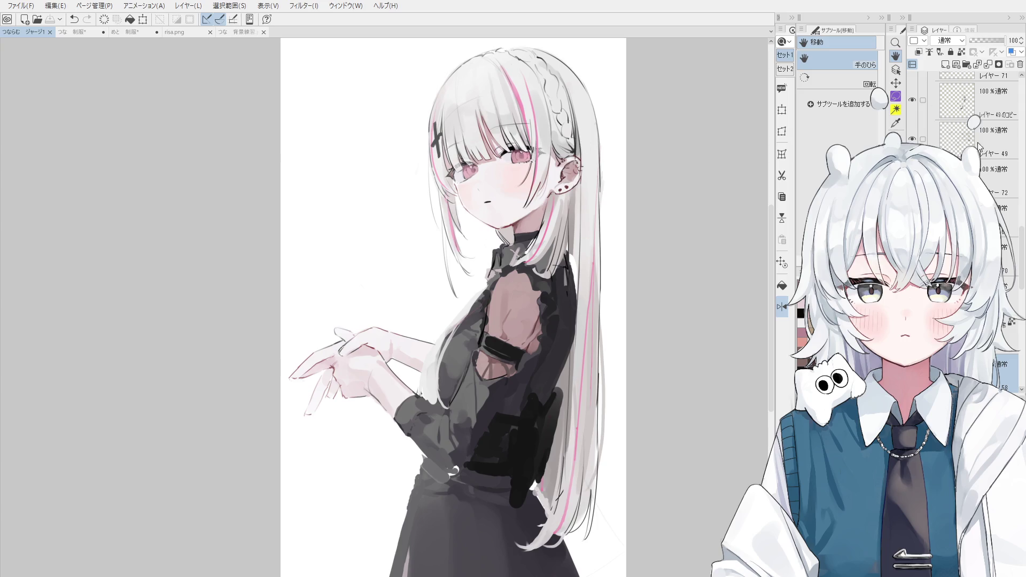
pyautogui.click(1016, 248)
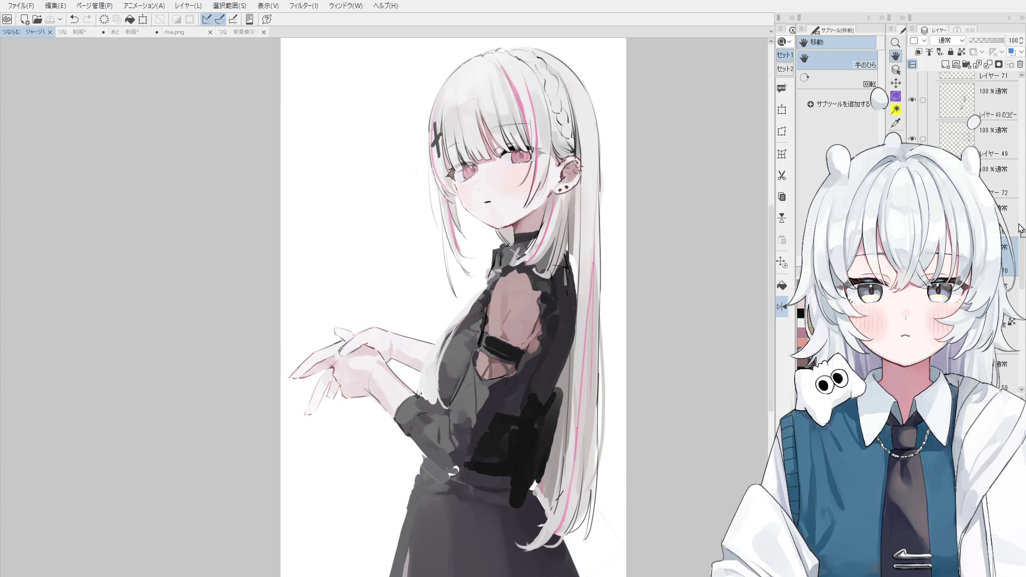
pyautogui.scroll(10, 1022, 260)
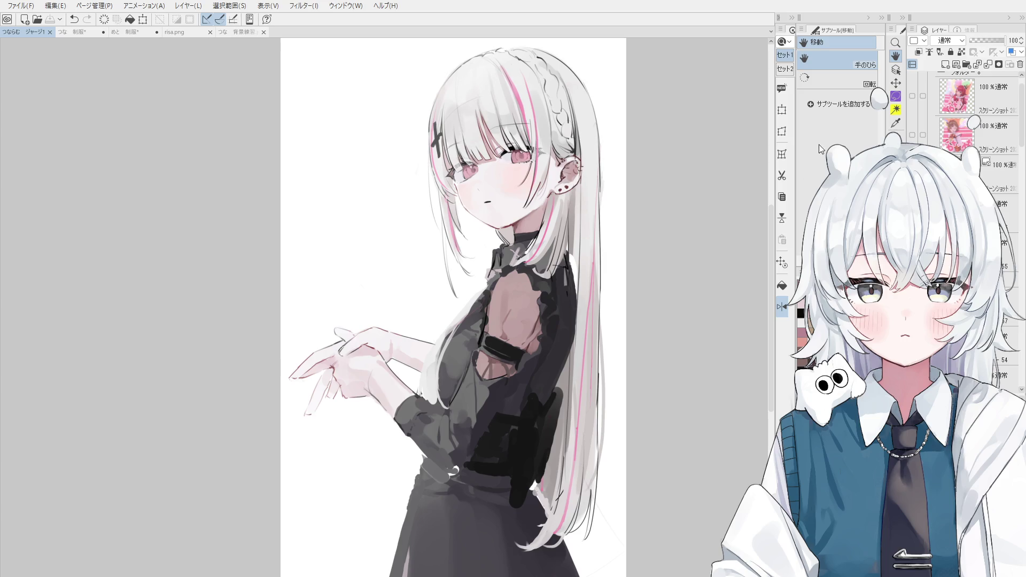
# Inspect the face close-up, zoom back out, and select the illustration's layer folder for fading
pyautogui.scroll(5, 547, 125)
pyautogui.moveTo(465, 168); pyautogui.dragTo(526, 231)
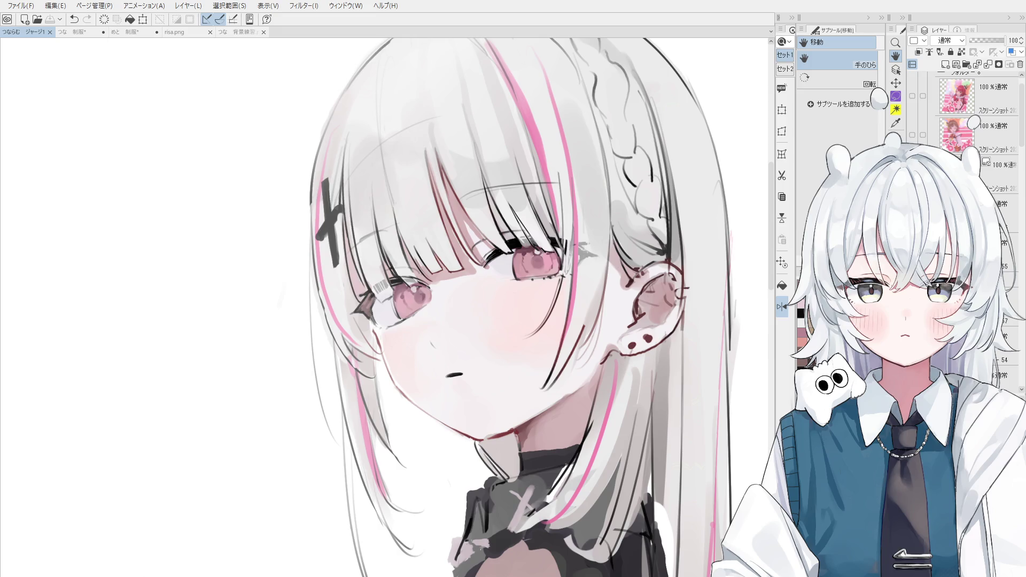
pyautogui.scroll(-3, 272, 298)
pyautogui.scroll(-2, 385, 304)
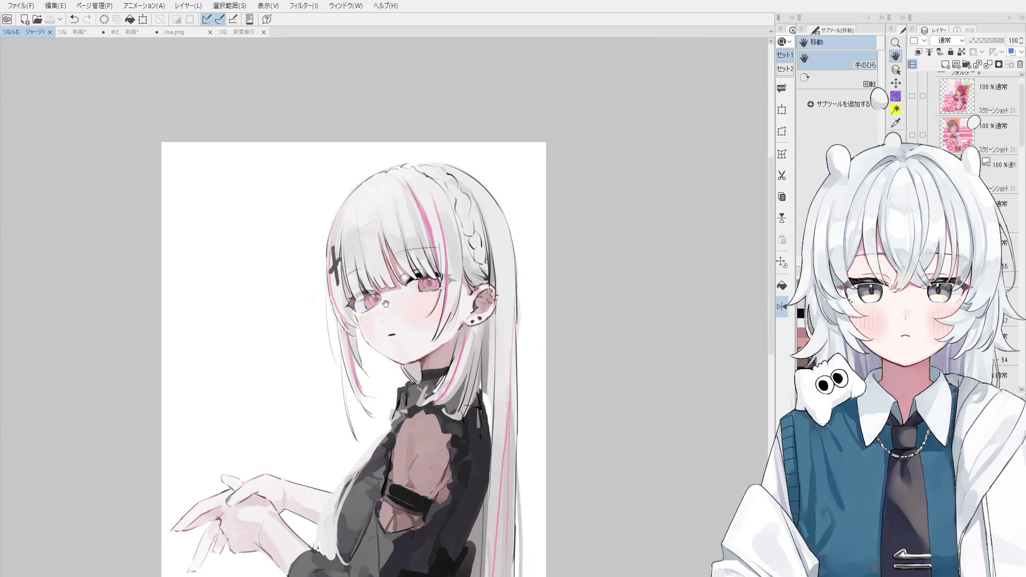
pyautogui.moveTo(385, 304); pyautogui.dragTo(456, 225)
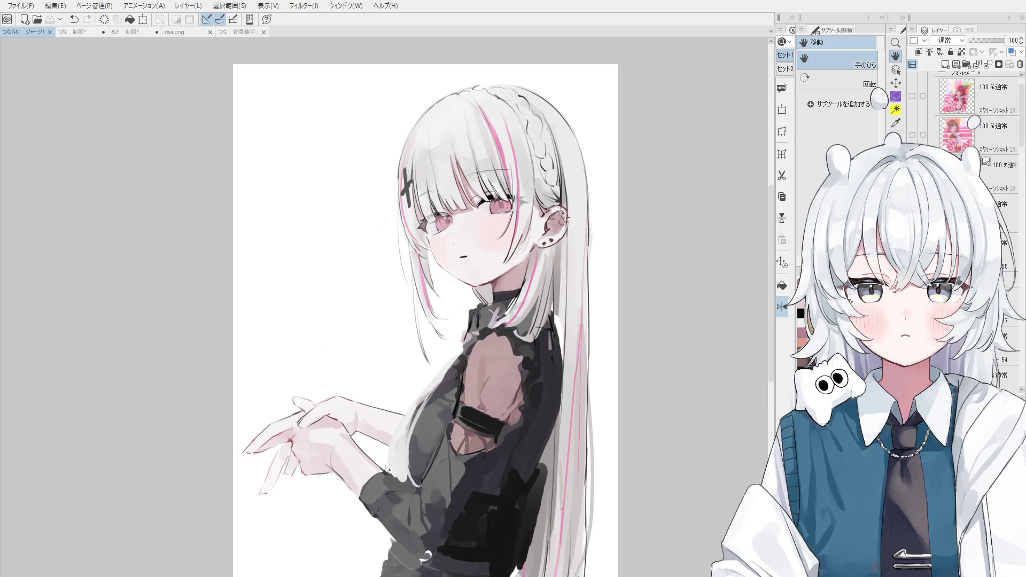
pyautogui.click(1010, 278)
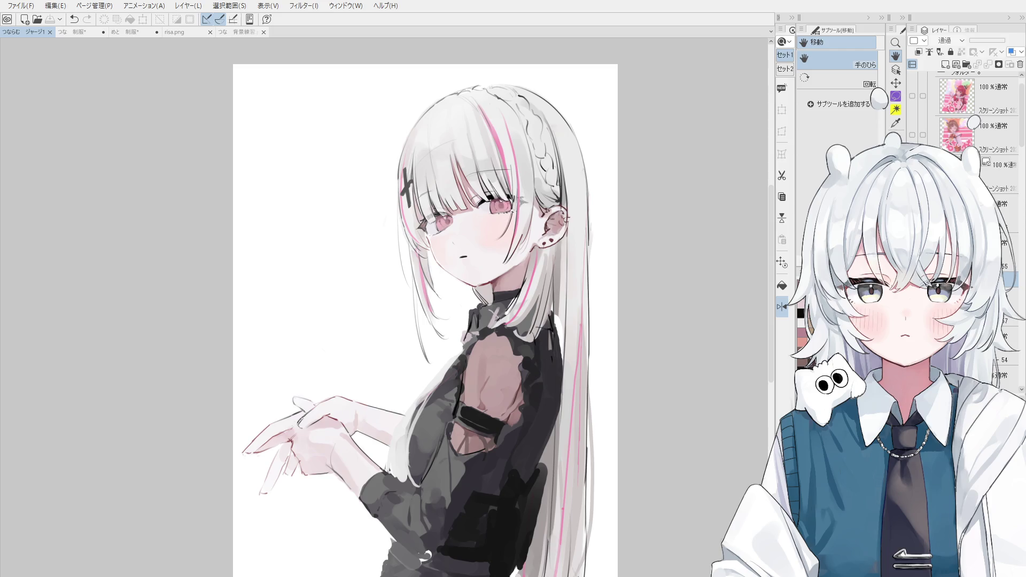
pyautogui.click(981, 42)
# Fade the illustration to about 7% opacity and select a normal layer to sketch on
pyautogui.moveTo(980, 44); pyautogui.dragTo(973, 45)
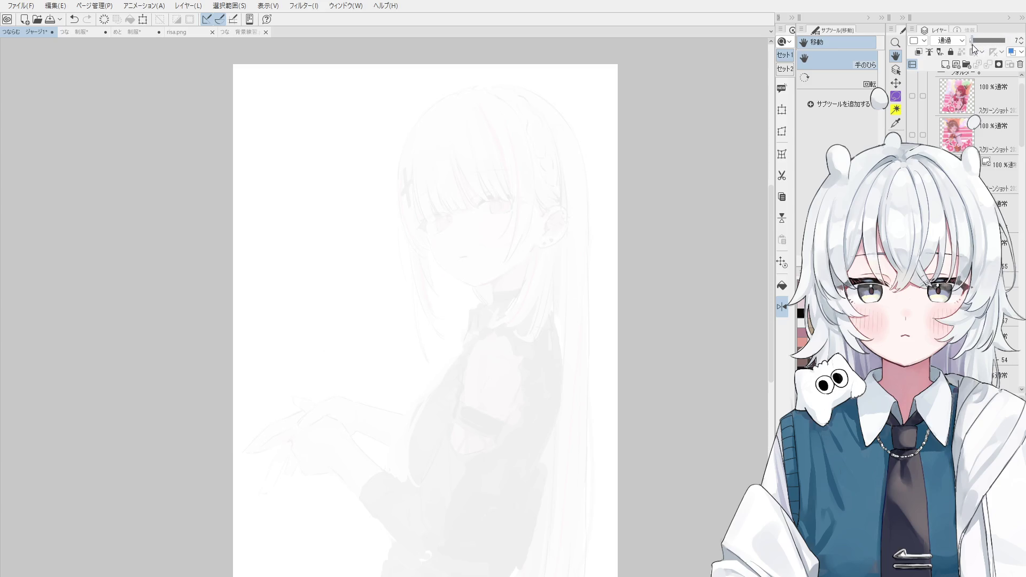
pyautogui.click(944, 64)
pyautogui.scroll(2, 473, 237)
pyautogui.scroll(2, 503, 288)
pyautogui.scroll(1, 504, 291)
# Trace a trial upper eyelid line over the faded face with the pen
pyautogui.press('p')
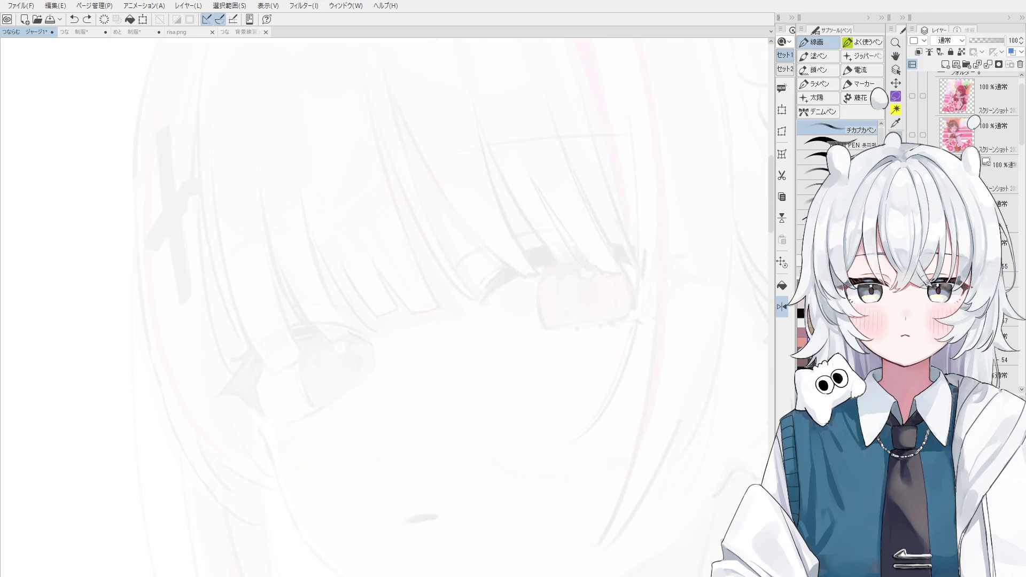
pyautogui.moveTo(517, 267); pyautogui.dragTo(537, 266)
pyautogui.moveTo(482, 294); pyautogui.dragTo(551, 254)
pyautogui.moveTo(488, 294)
pyautogui.mouseDown()
pyautogui.moveTo(555, 255)
pyautogui.moveTo(587, 255)
pyautogui.mouseUp()
pyautogui.moveTo(522, 269); pyautogui.dragTo(641, 250)
pyautogui.moveTo(569, 256); pyautogui.dragTo(643, 249)
# Hide the eyelid strokes and bring the reference back to 100% opacity
pyautogui.scroll(-2, 612, 260)
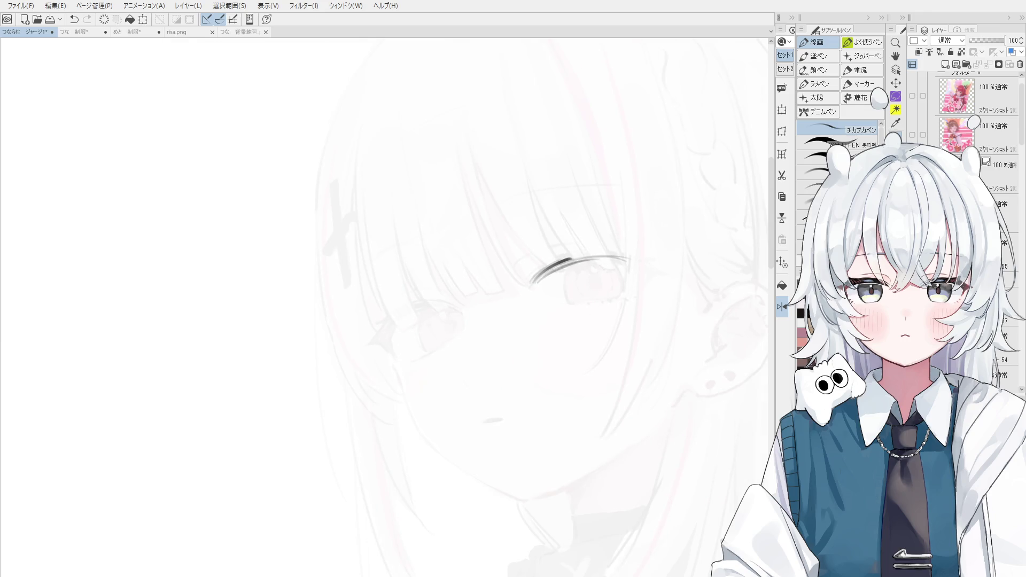
pyautogui.click(973, 40)
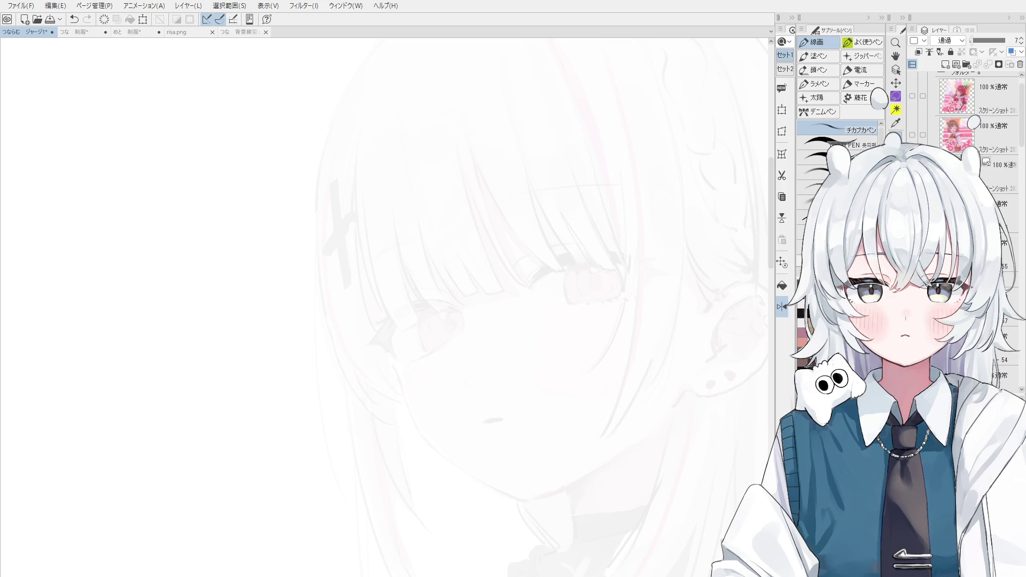
pyautogui.moveTo(974, 41); pyautogui.dragTo(1013, 39)
pyautogui.click(896, 55)
pyautogui.scroll(-2, 436, 214)
# Pick layer 49 by clicking the dress with Layer Select, then switch to the Eraser
pyautogui.moveTo(401, 224); pyautogui.dragTo(437, 154)
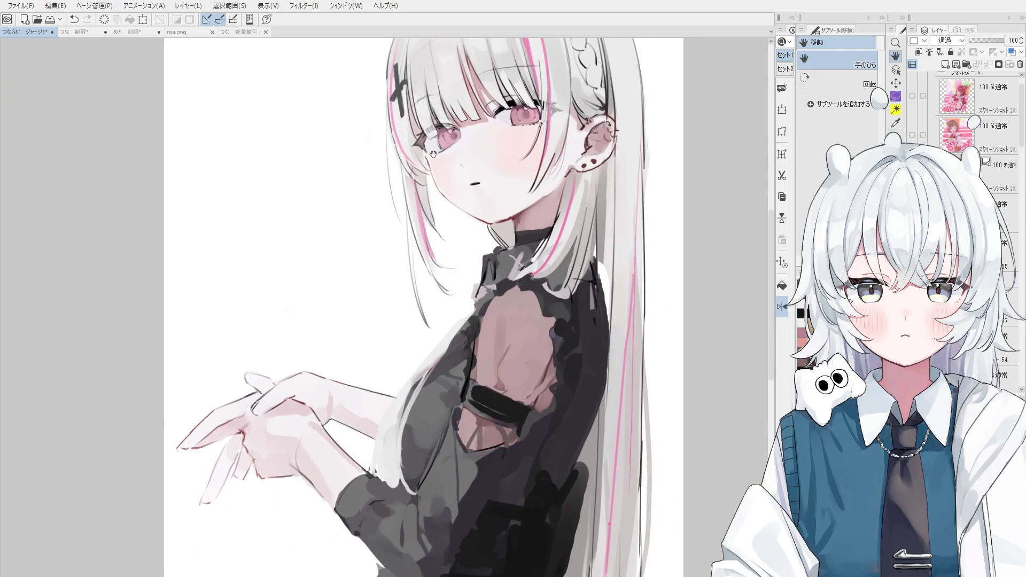
pyautogui.scroll(-2, 437, 154)
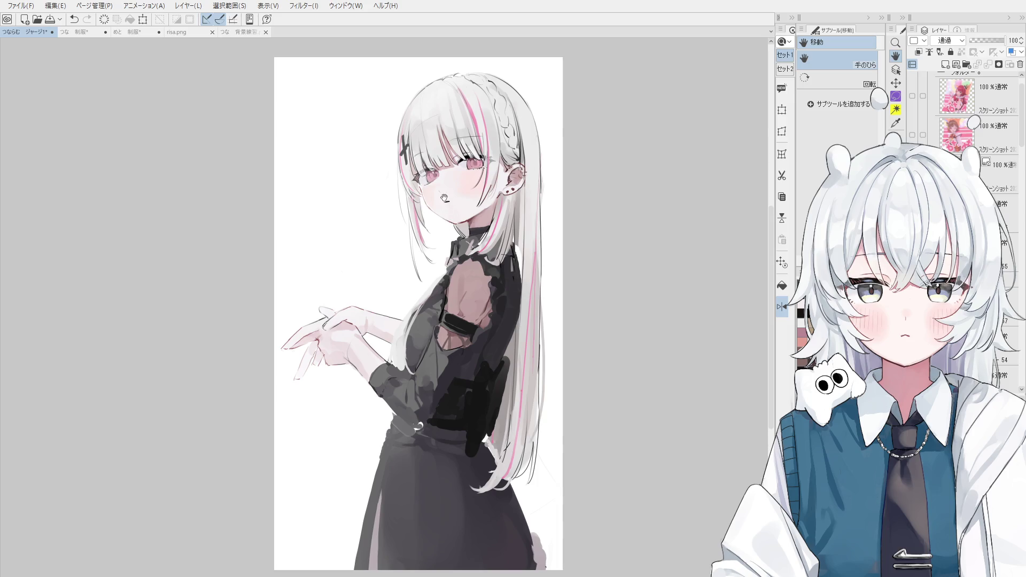
pyautogui.press('o')
pyautogui.scroll(3, 476, 359)
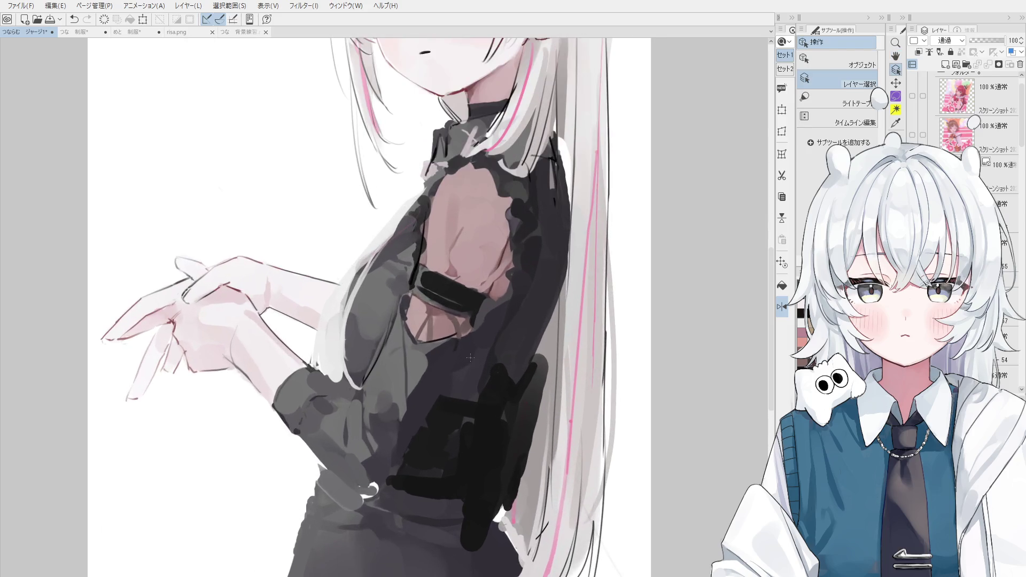
pyautogui.click(483, 368)
pyautogui.scroll(1, 489, 373)
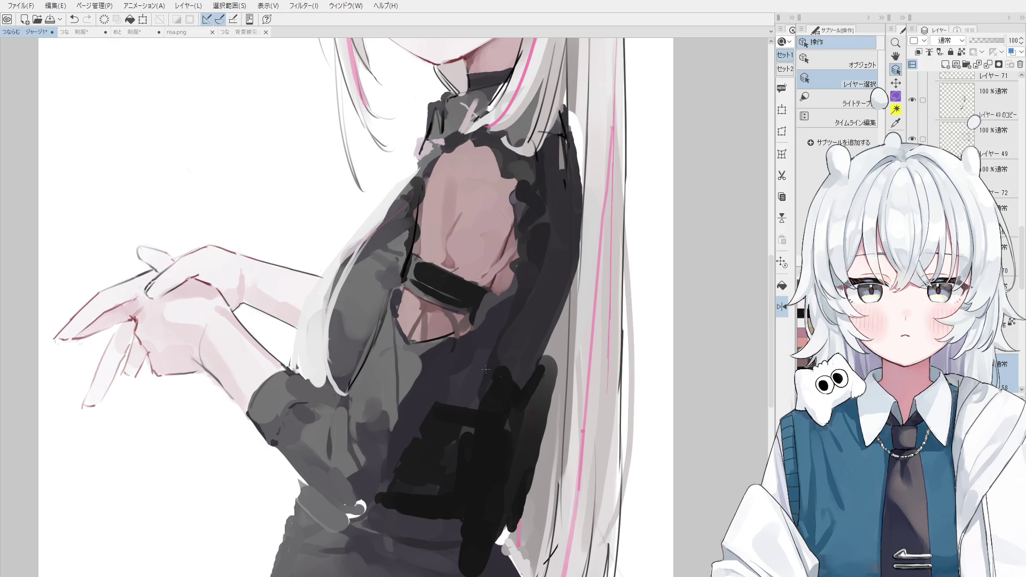
pyautogui.scroll(3, 486, 352)
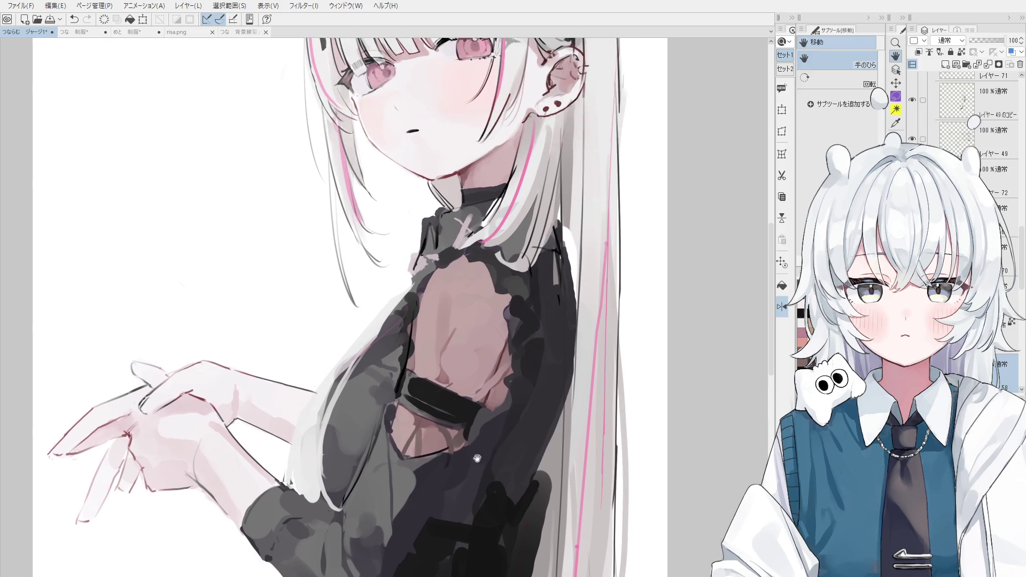
pyautogui.click(534, 247)
pyautogui.press('e')
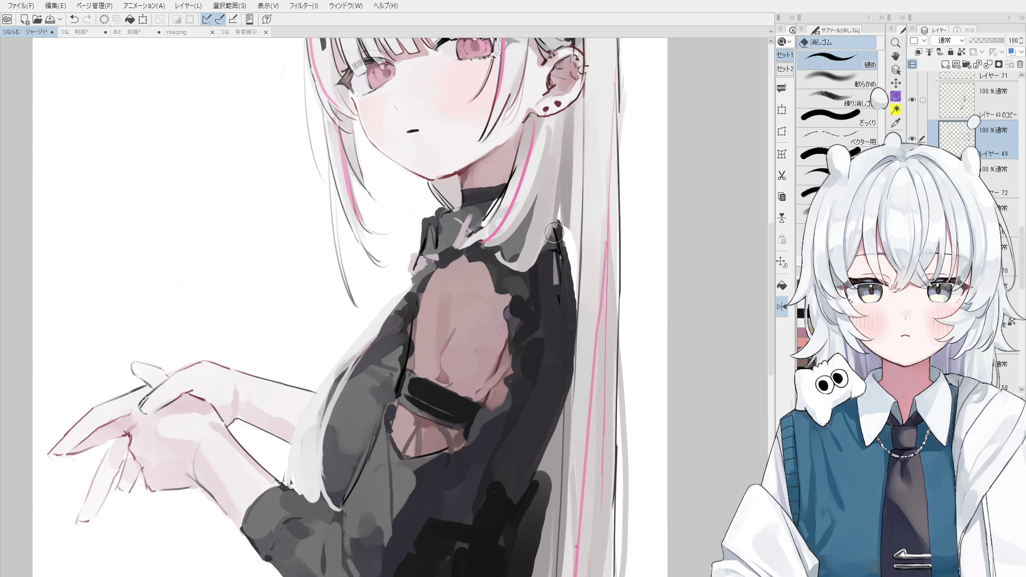
pyautogui.scroll(-2, 556, 219)
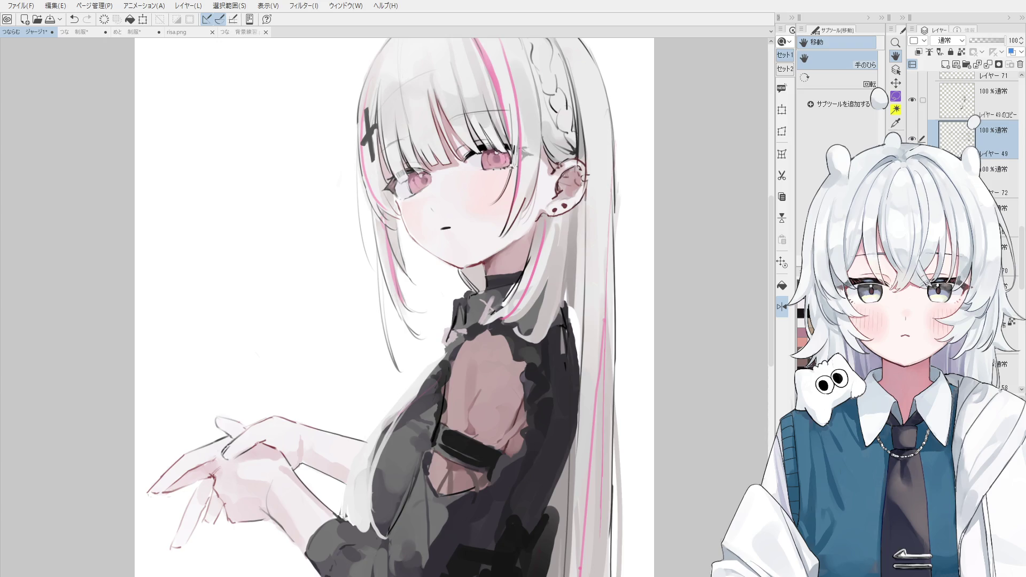
# Zoom around the coloured girl's face, then switch to the つな 制服 line sketch
pyautogui.scroll(2, 366, 214)
pyautogui.scroll(2, 366, 214)
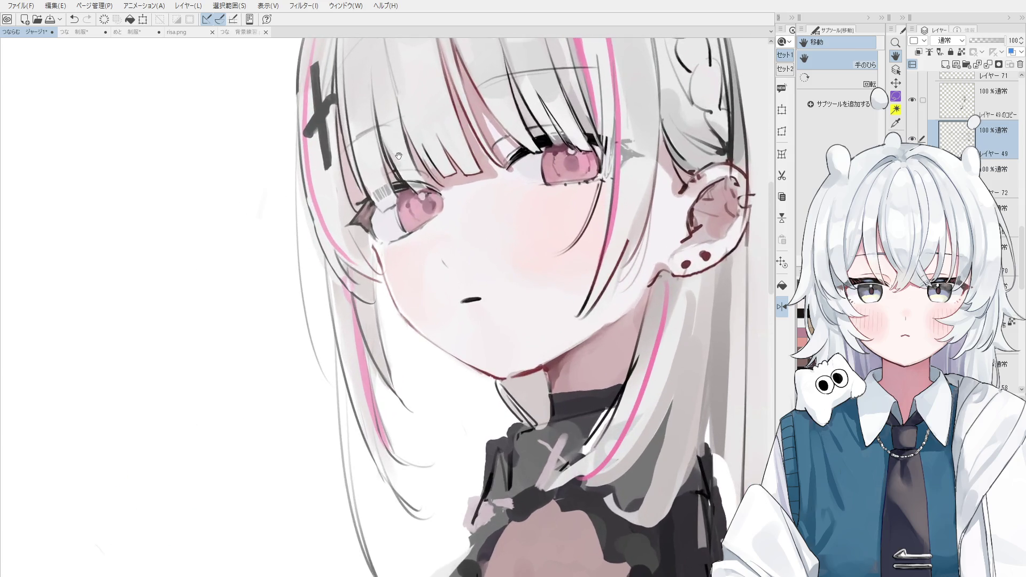
pyautogui.scroll(2, 366, 215)
pyautogui.scroll(2, 366, 214)
pyautogui.scroll(2, 470, 320)
pyautogui.scroll(1, 471, 320)
pyautogui.scroll(-2, 471, 320)
pyautogui.scroll(-1, 508, 347)
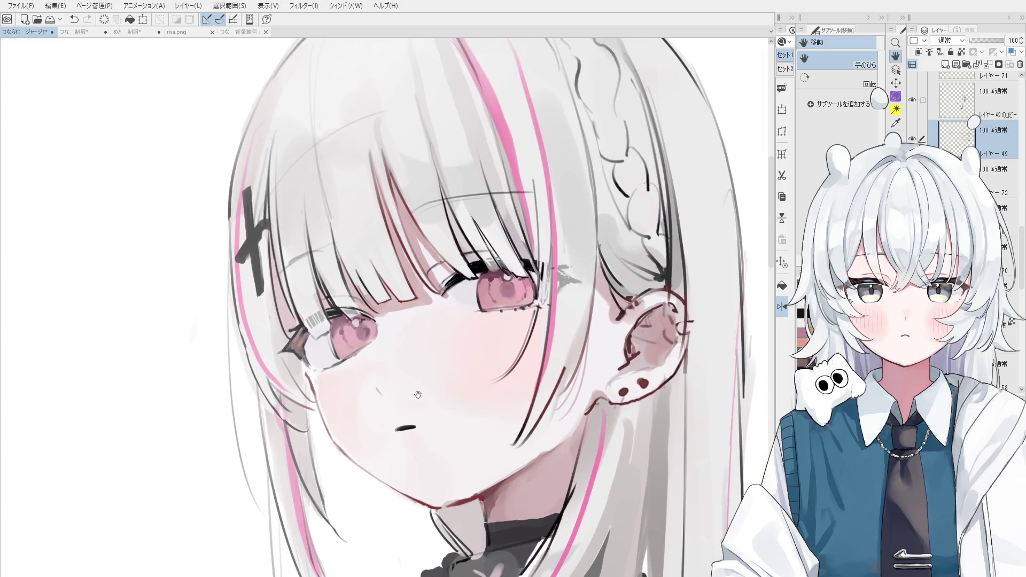
pyautogui.scroll(-1, 545, 371)
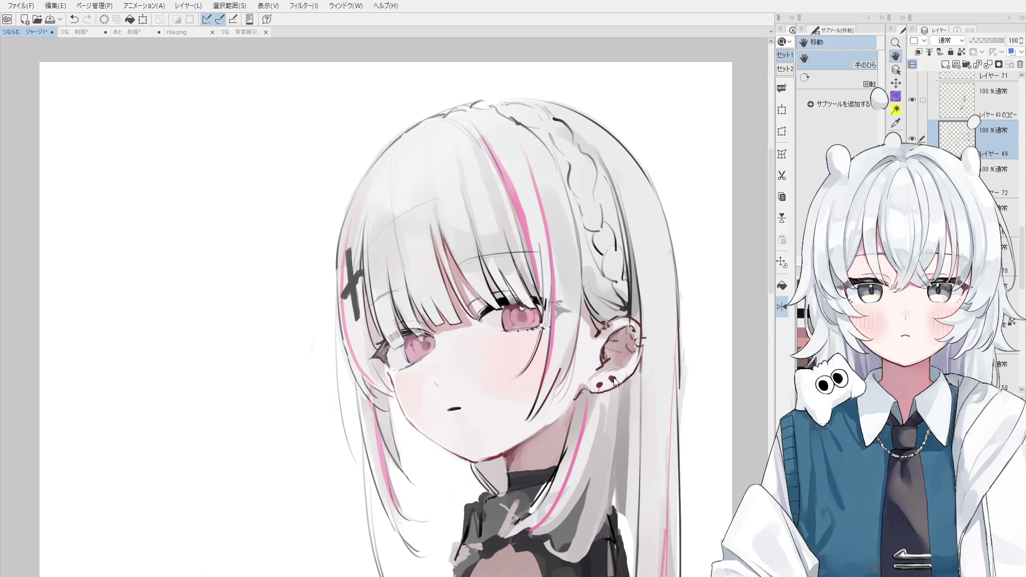
pyautogui.scroll(-1, 518, 305)
pyautogui.scroll(-1, 534, 294)
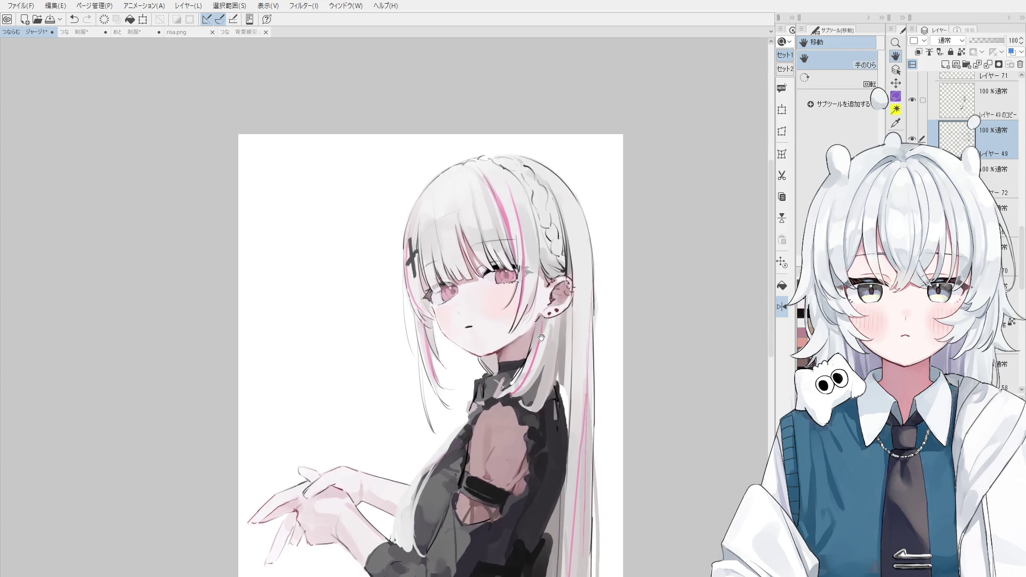
pyautogui.click(79, 33)
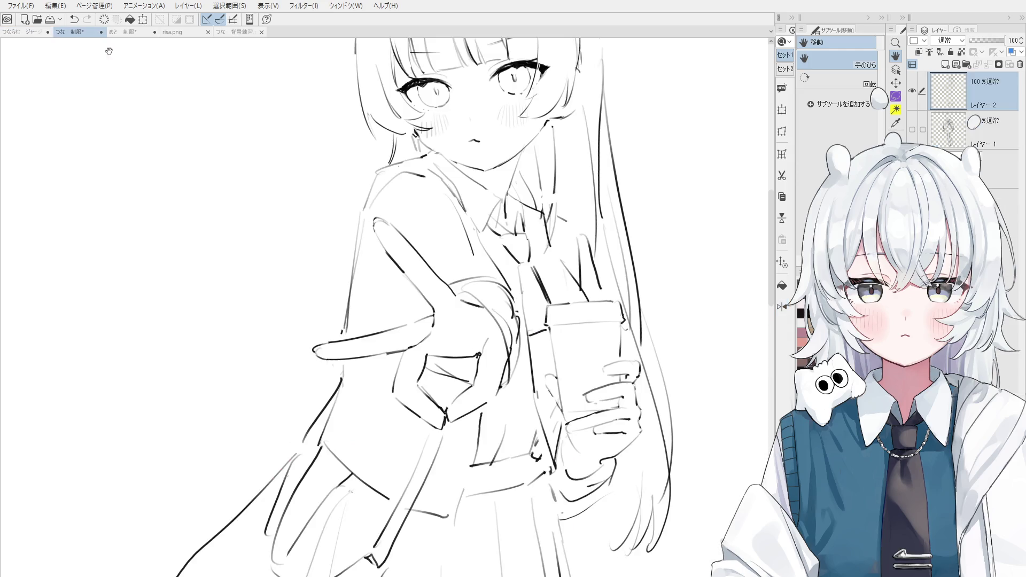
# Thicken the left eye's upper eyelashes with the 線画 line pen
pyautogui.scroll(-1, 501, 155)
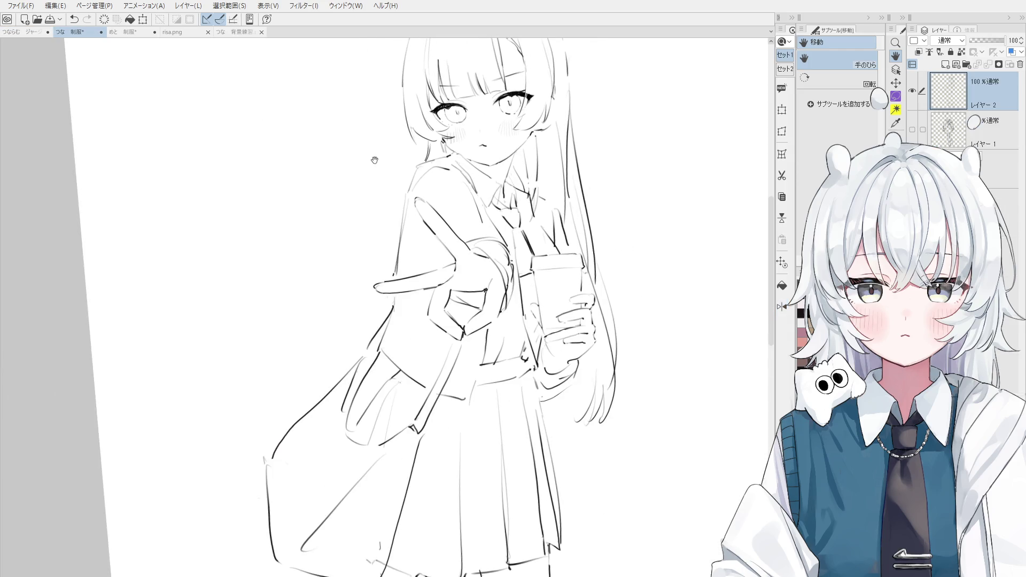
pyautogui.scroll(1, 433, 249)
pyautogui.scroll(1, 433, 249)
pyautogui.press('o')
pyautogui.scroll(1, 453, 190)
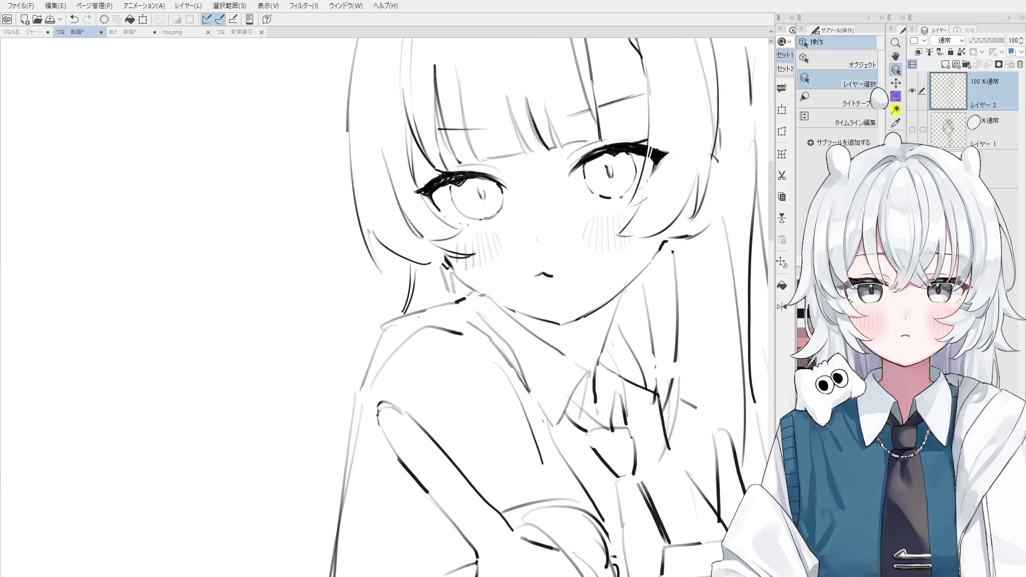
pyautogui.scroll(2, 453, 190)
pyautogui.press('p')
pyautogui.scroll(1, 470, 162)
pyautogui.moveTo(465, 171); pyautogui.dragTo(521, 176)
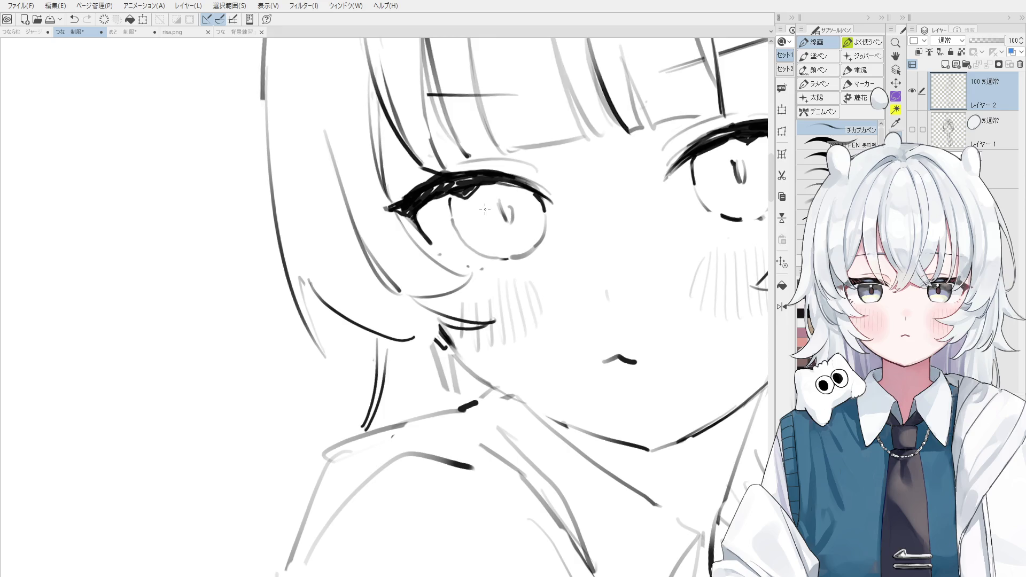
# Darken and thicken the upper eyelash further with another pen stroke
pyautogui.moveTo(484, 209); pyautogui.dragTo(470, 233)
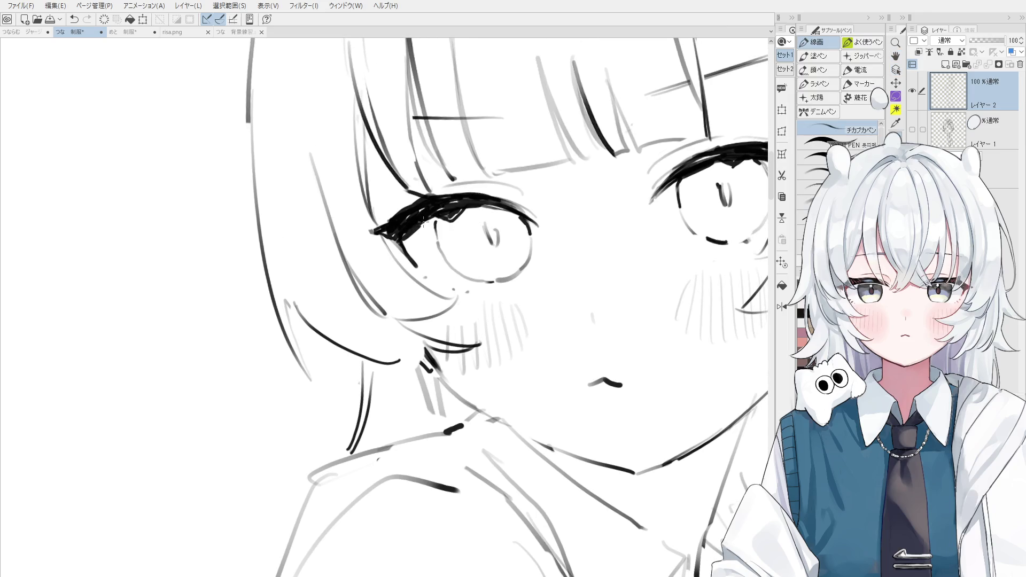
pyautogui.press('e')
pyautogui.press('o')
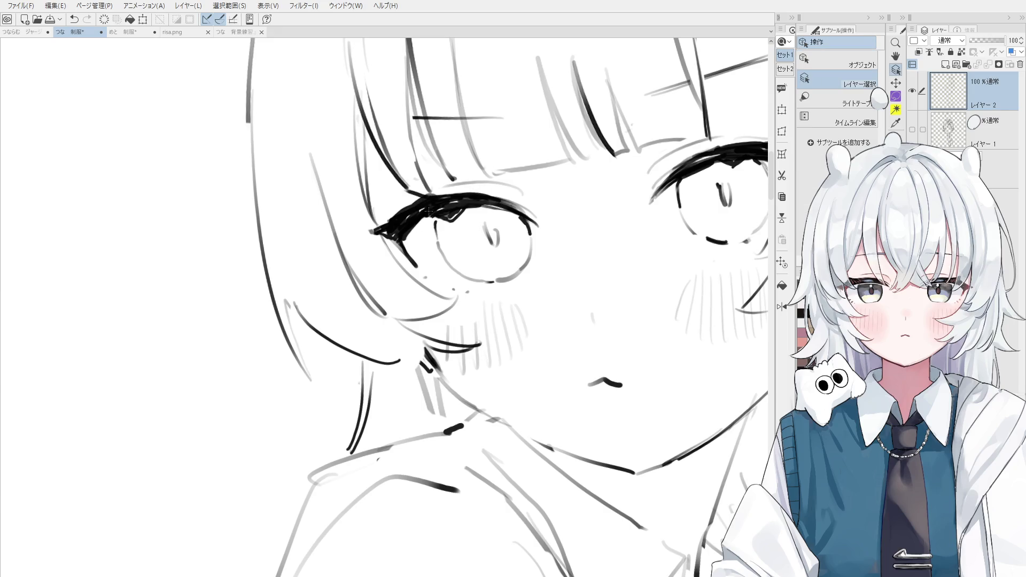
pyautogui.scroll(1, 429, 214)
pyautogui.press('e')
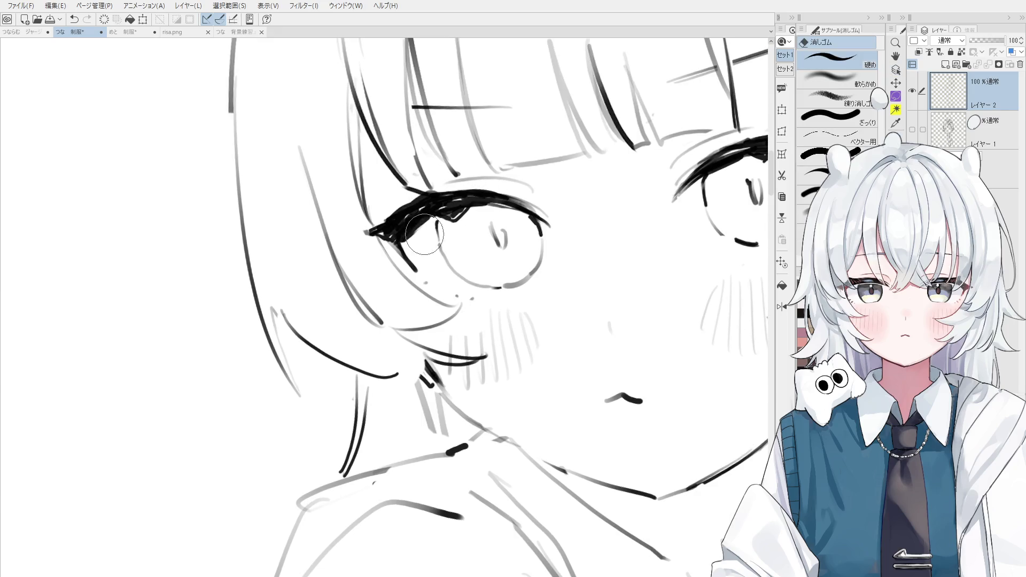
pyautogui.press('p')
pyautogui.moveTo(431, 216)
pyautogui.mouseDown()
pyautogui.moveTo(398, 248)
pyautogui.moveTo(385, 240)
pyautogui.moveTo(400, 253)
pyautogui.mouseUp()
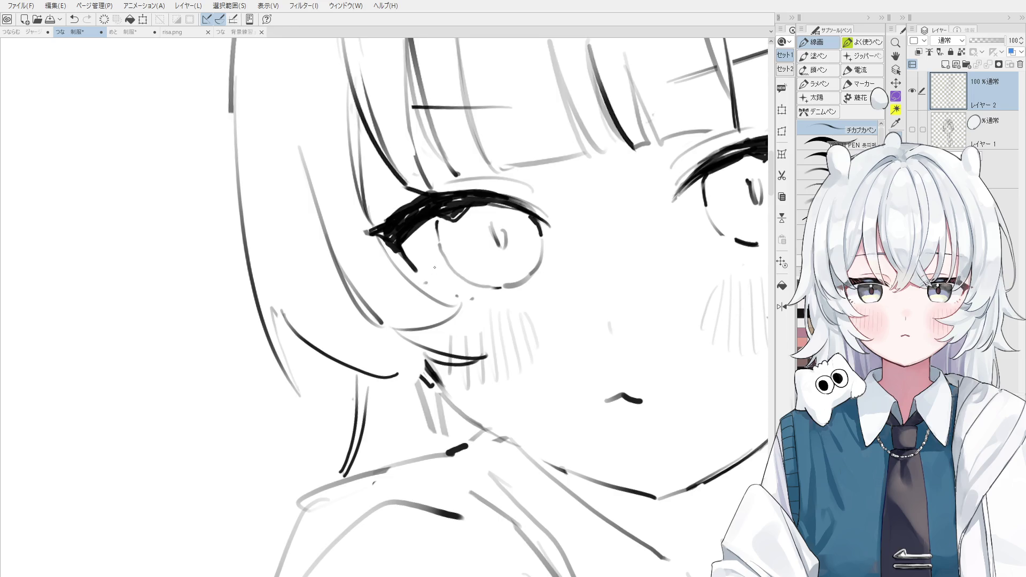
# Clean up around the eye with the eraser and undo a stray stroke
pyautogui.press('e')
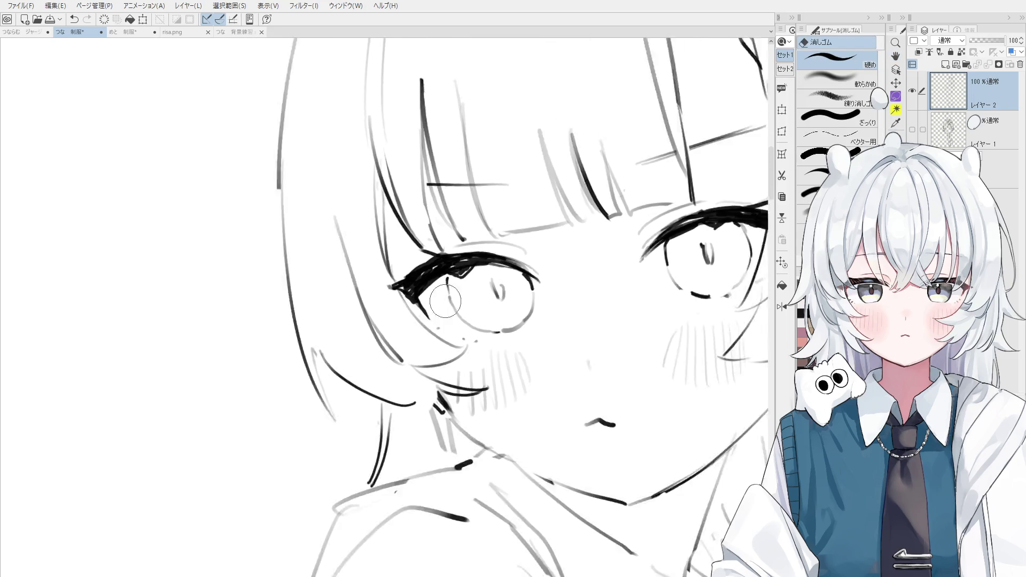
pyautogui.scroll(-2, 439, 303)
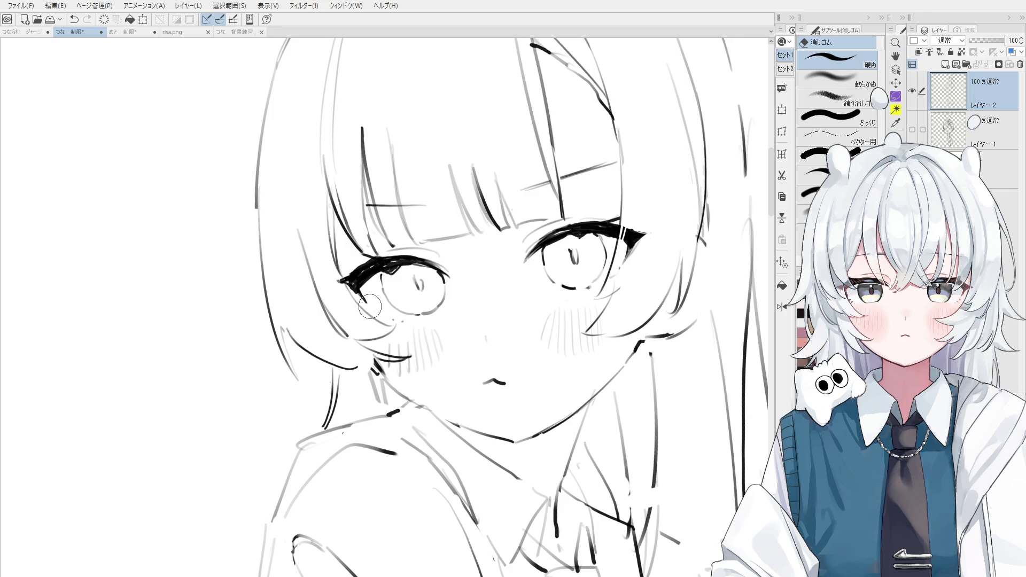
pyautogui.press('p')
pyautogui.scroll(2, 368, 309)
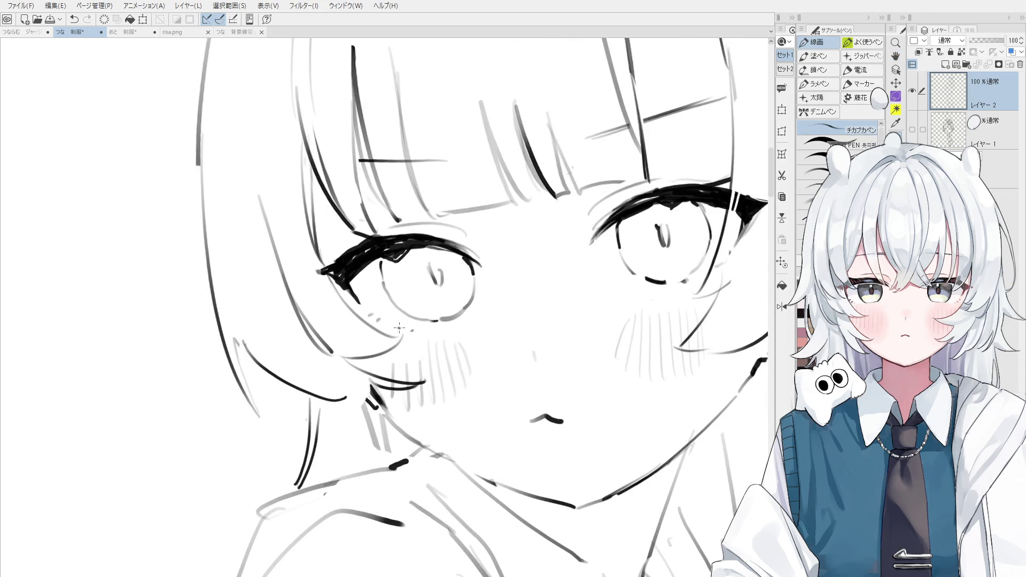
pyautogui.moveTo(395, 327); pyautogui.dragTo(424, 357)
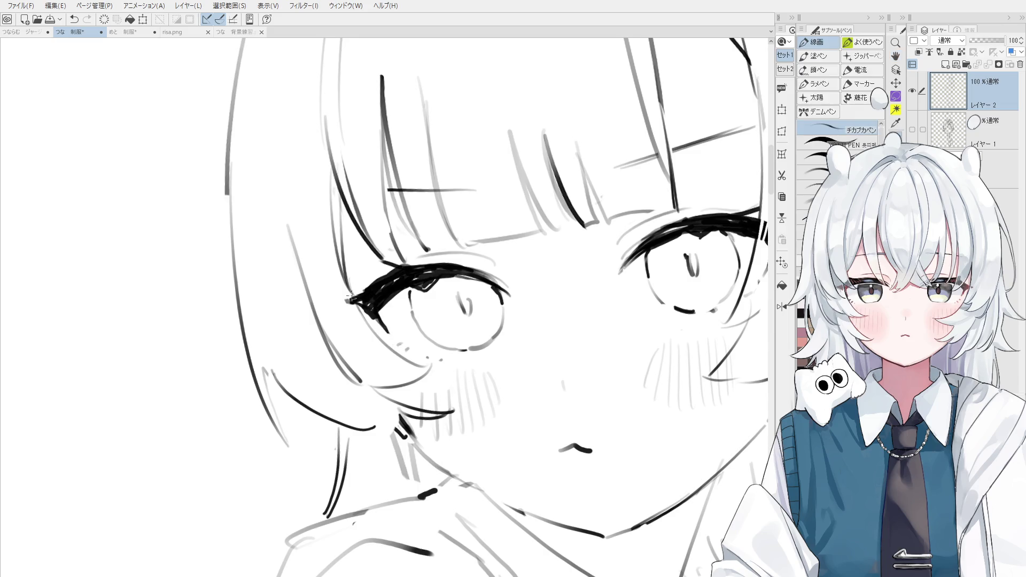
pyautogui.hotkey('ctrl', 'z')
pyautogui.hotkey('ctrl', 'y')
pyautogui.hotkey('ctrl', 'z')
pyautogui.hotkey('ctrl', 'y')
pyautogui.press('e')
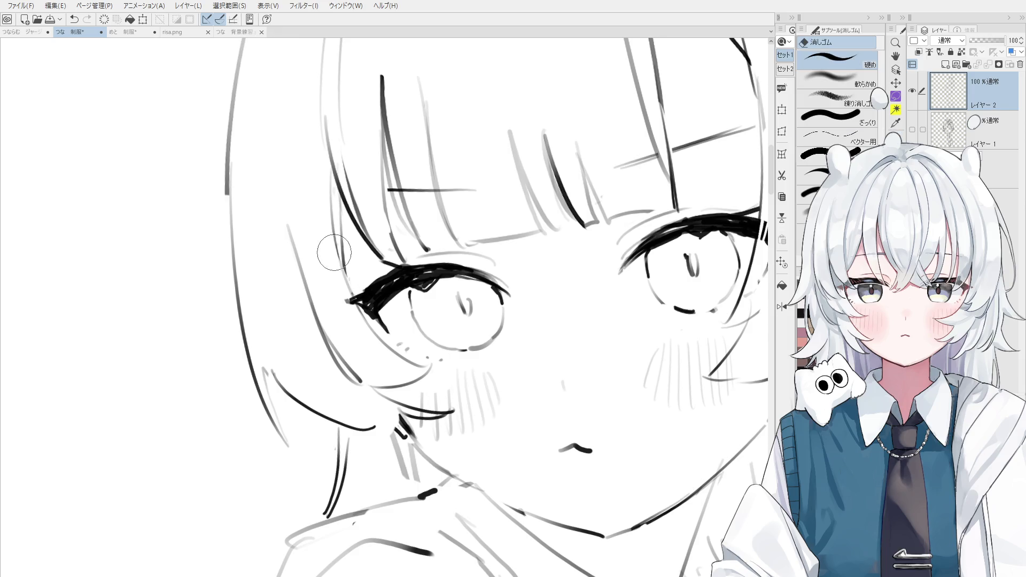
pyautogui.press('p')
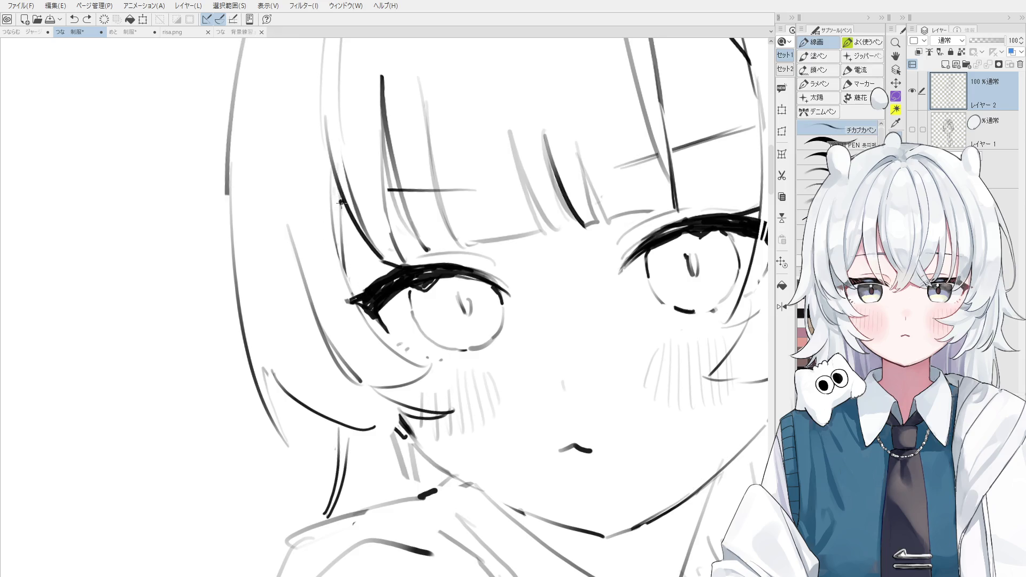
pyautogui.scroll(-3, 340, 205)
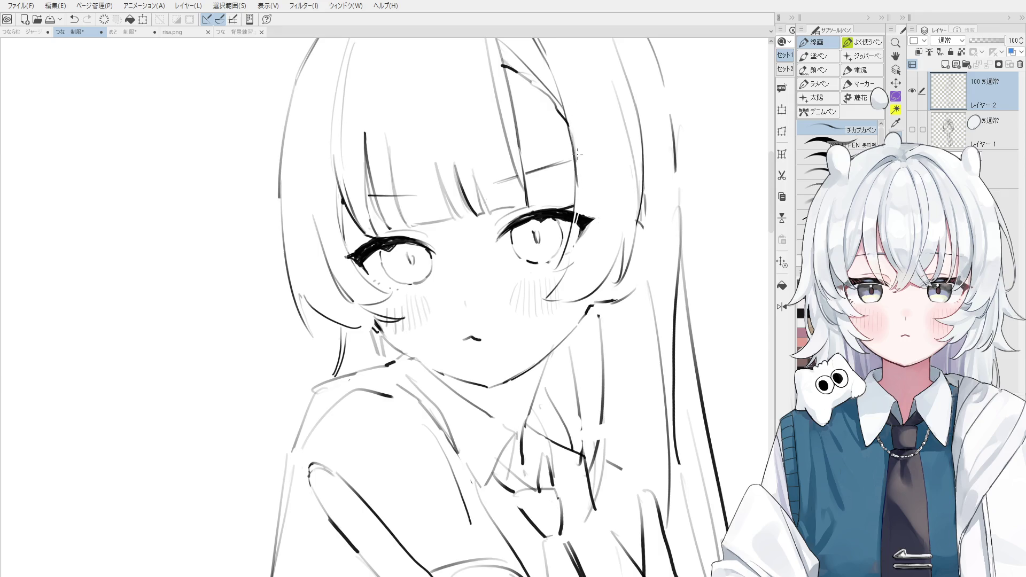
# Draw the hair parting line at the top of the head
pyautogui.press('e')
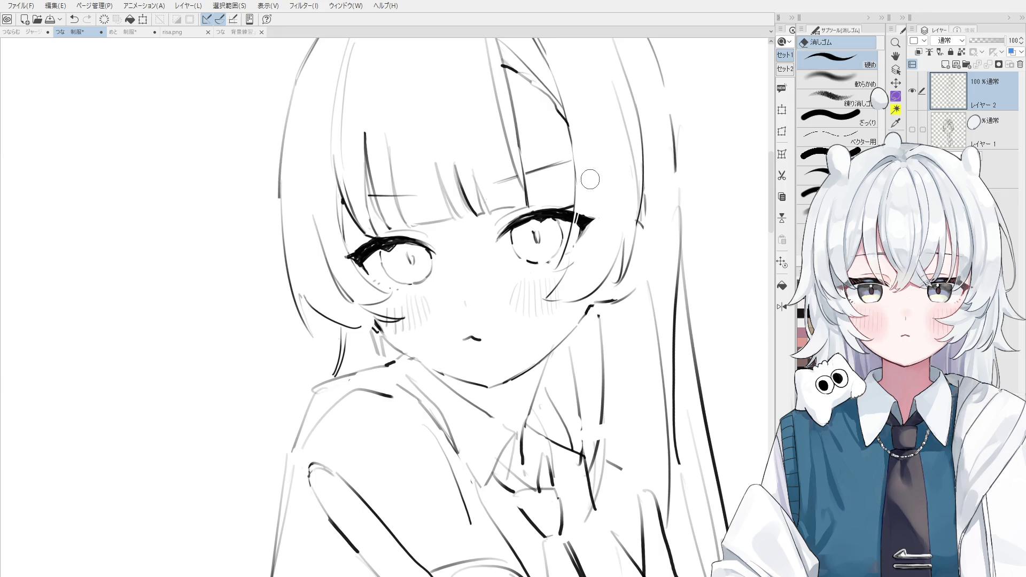
pyautogui.scroll(2, 586, 165)
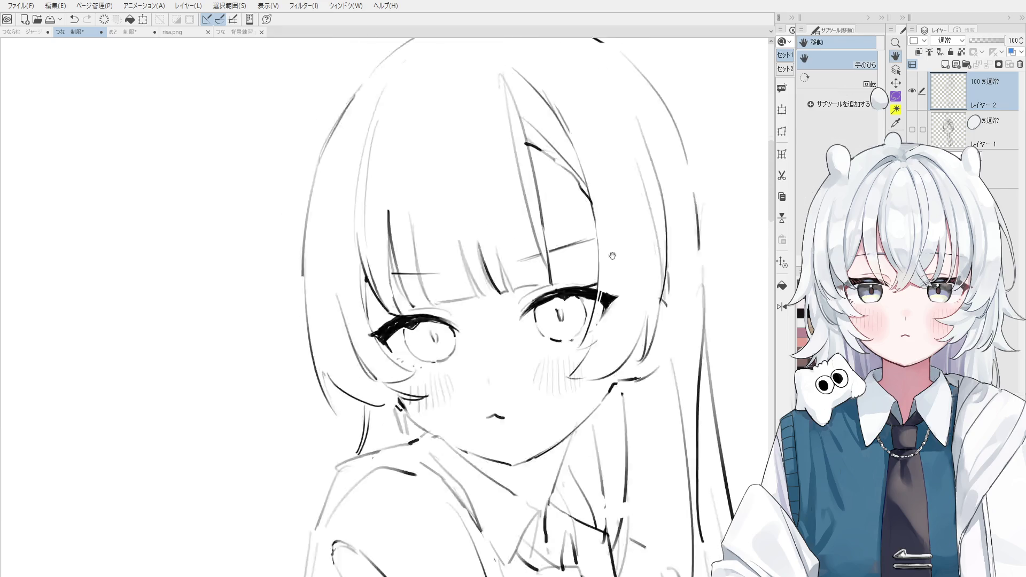
pyautogui.scroll(-2, 561, 224)
pyautogui.press('p')
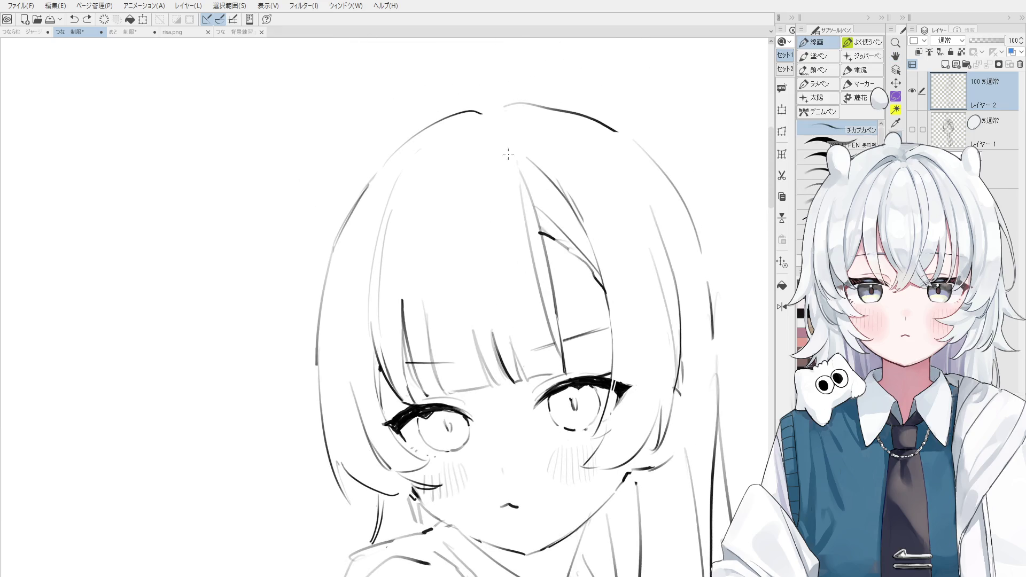
pyautogui.moveTo(502, 142); pyautogui.dragTo(527, 189)
pyautogui.scroll(-1, 526, 190)
pyautogui.scroll(-1, 508, 266)
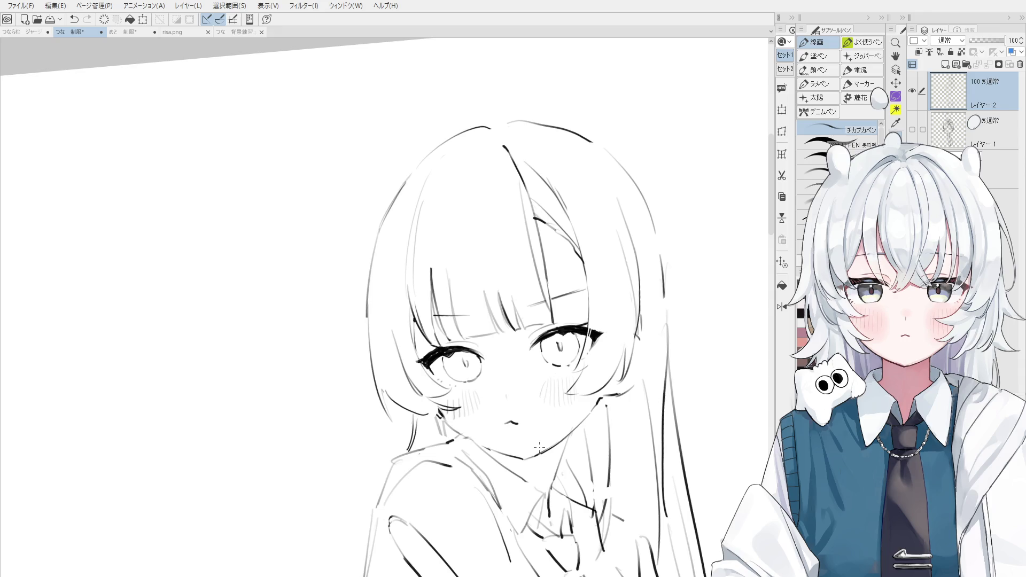
# Bring the whole figure into view and undo the faint knee stroke
pyautogui.scroll(-3, 539, 448)
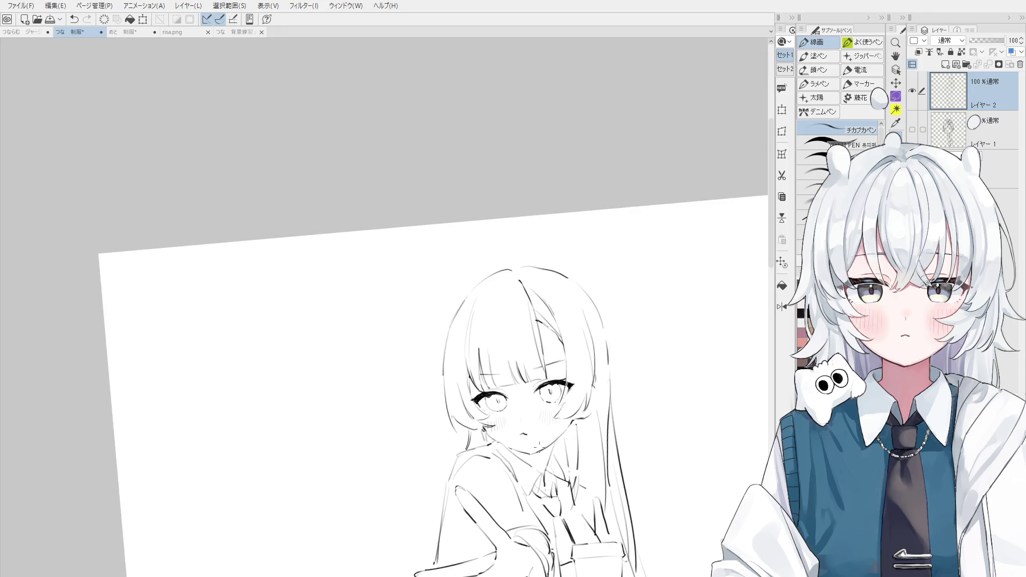
pyautogui.moveTo(539, 447)
pyautogui.mouseDown()
pyautogui.moveTo(545, 348)
pyautogui.moveTo(552, 416)
pyautogui.mouseUp()
pyautogui.press('e')
pyautogui.scroll(2, 551, 416)
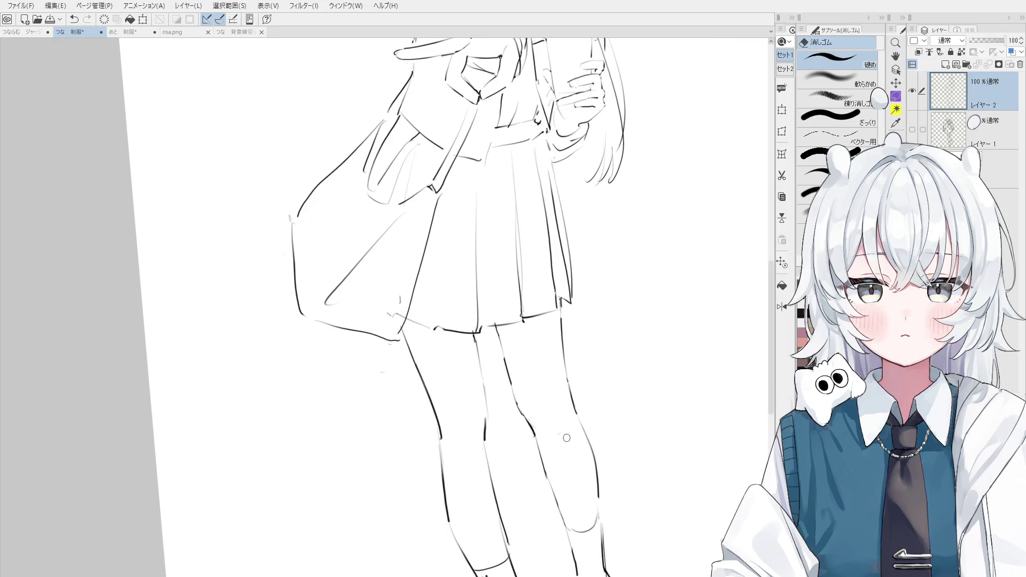
pyautogui.press('p')
pyautogui.hotkey('ctrl', 'z')
pyautogui.press('e')
# Erase the old inner-thigh line and redraw it as a cleaner stroke
pyautogui.moveTo(508, 378); pyautogui.dragTo(518, 409)
pyautogui.press('p')
pyautogui.press('e')
pyautogui.moveTo(497, 342); pyautogui.dragTo(515, 389)
pyautogui.press('p')
pyautogui.hotkey('ctrl', 'z')
pyautogui.moveTo(495, 334); pyautogui.dragTo(526, 422)
pyautogui.hotkey('ctrl', 'z')
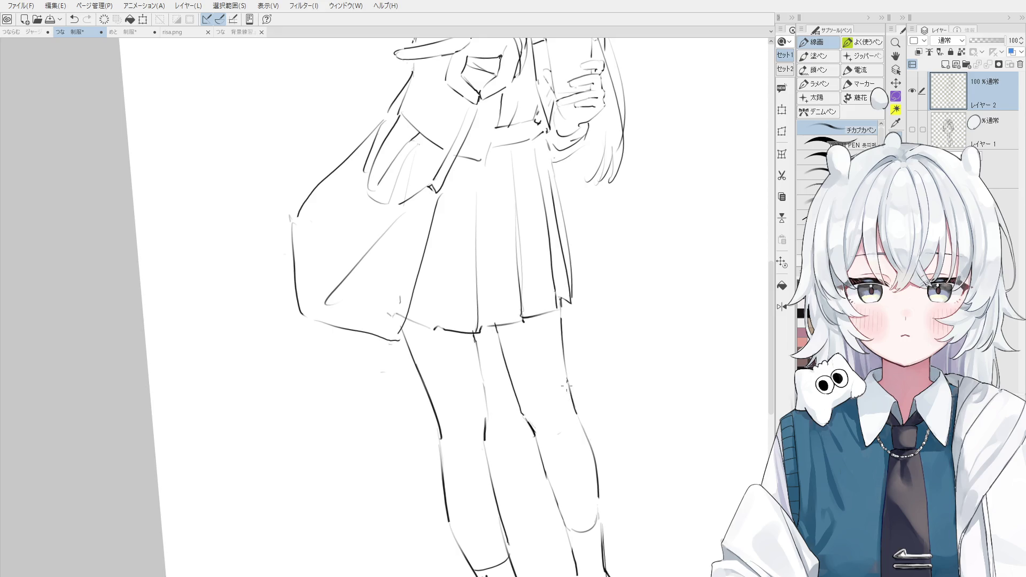
# Erase the outer-thigh line and redraw it in one long stroke
pyautogui.press('e')
pyautogui.moveTo(567, 388); pyautogui.dragTo(561, 373)
pyautogui.press('p')
pyautogui.hotkey('ctrl', 'z')
pyautogui.moveTo(559, 304)
pyautogui.mouseDown()
pyautogui.moveTo(574, 420)
pyautogui.moveTo(593, 454)
pyautogui.mouseUp()
# Redo the outer-knee stroke and trim the lower right-leg line
pyautogui.press('e')
pyautogui.press('p')
pyautogui.hotkey('ctrl', 'z')
pyautogui.moveTo(575, 414); pyautogui.dragTo(590, 441)
pyautogui.hotkey('ctrl', 'z')
pyautogui.moveTo(576, 417); pyautogui.dragTo(597, 507)
# Extend the lower right-leg line with extra strokes, undoing the last one
pyautogui.press('e')
pyautogui.press('p')
pyautogui.moveTo(594, 465); pyautogui.dragTo(603, 534)
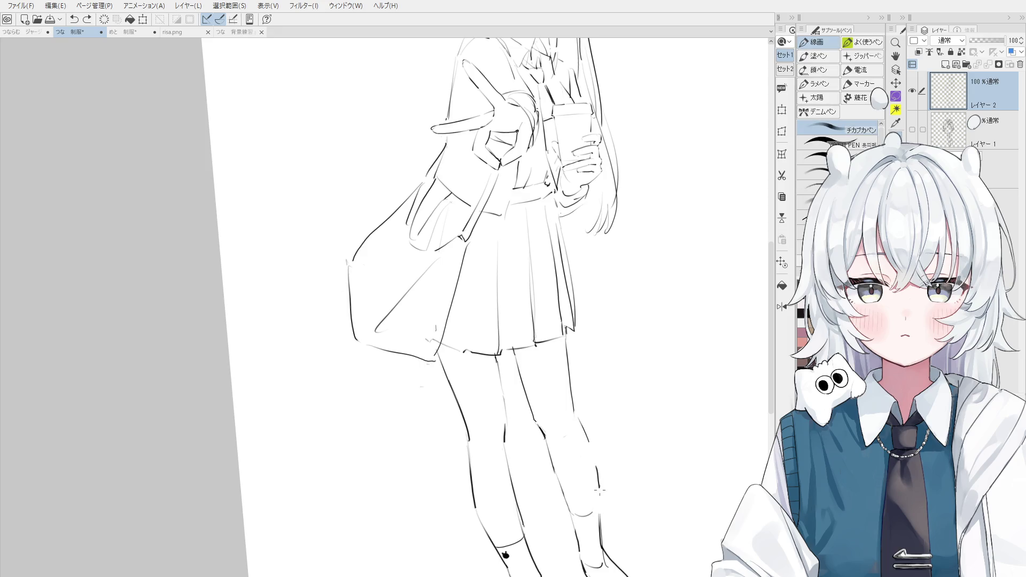
pyautogui.moveTo(593, 447); pyautogui.dragTo(598, 477)
pyautogui.scroll(-1, 598, 477)
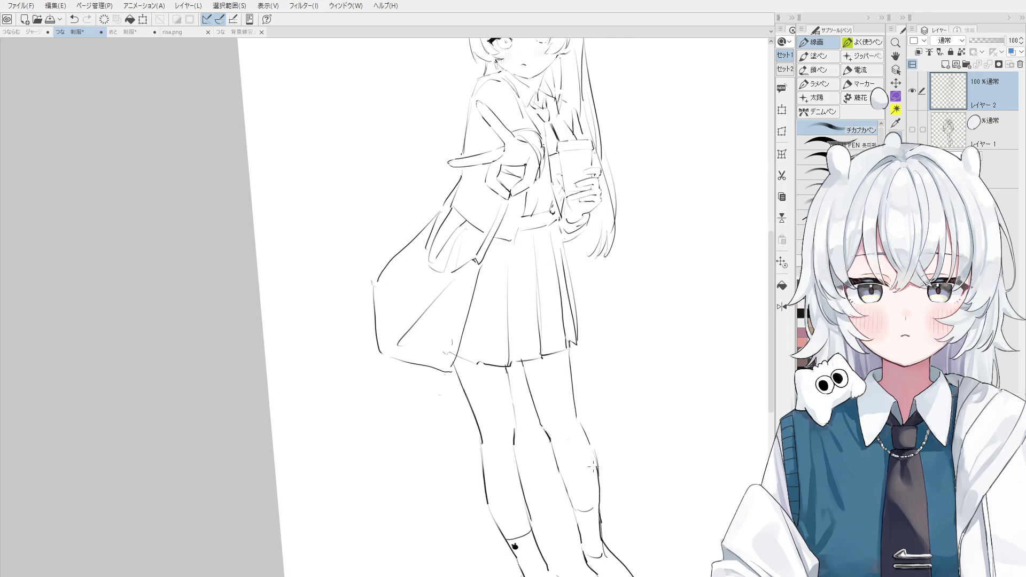
pyautogui.hotkey('ctrl', 'z')
# Erase the right-leg line at the knee and undo a rejected knee stroke
pyautogui.scroll(1, 577, 447)
pyautogui.press('e')
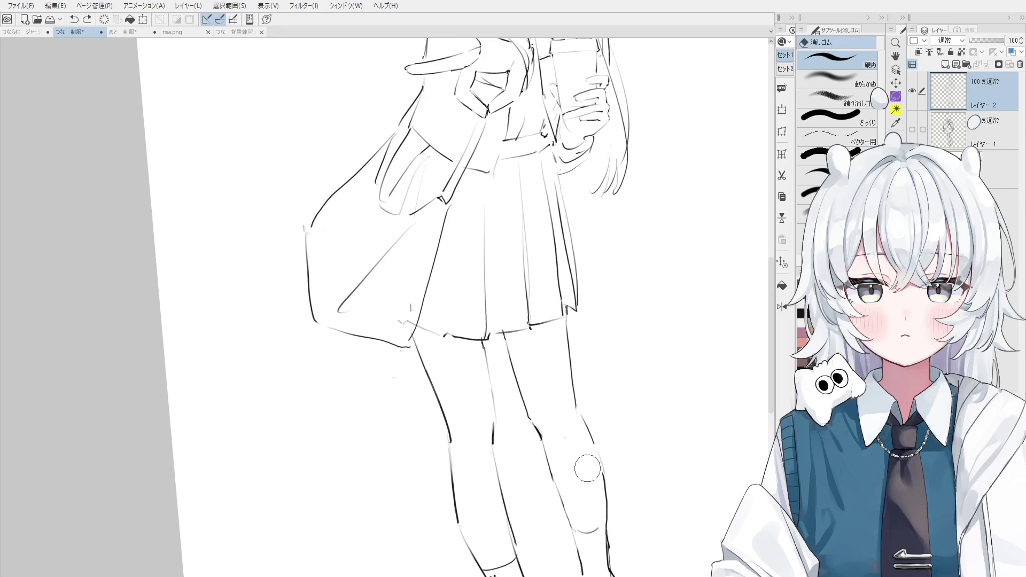
pyautogui.moveTo(591, 488)
pyautogui.mouseDown()
pyautogui.moveTo(568, 435)
pyautogui.moveTo(595, 407)
pyautogui.moveTo(596, 448)
pyautogui.mouseUp()
pyautogui.press('p')
pyautogui.hotkey('ctrl', 'z')
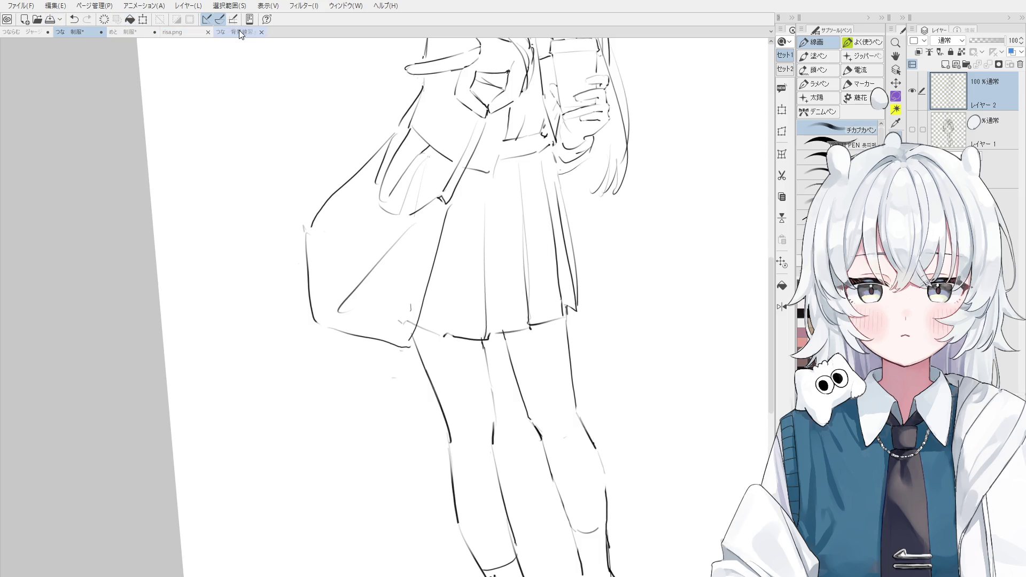
pyautogui.click(40, 33)
pyautogui.scroll(6, 494, 269)
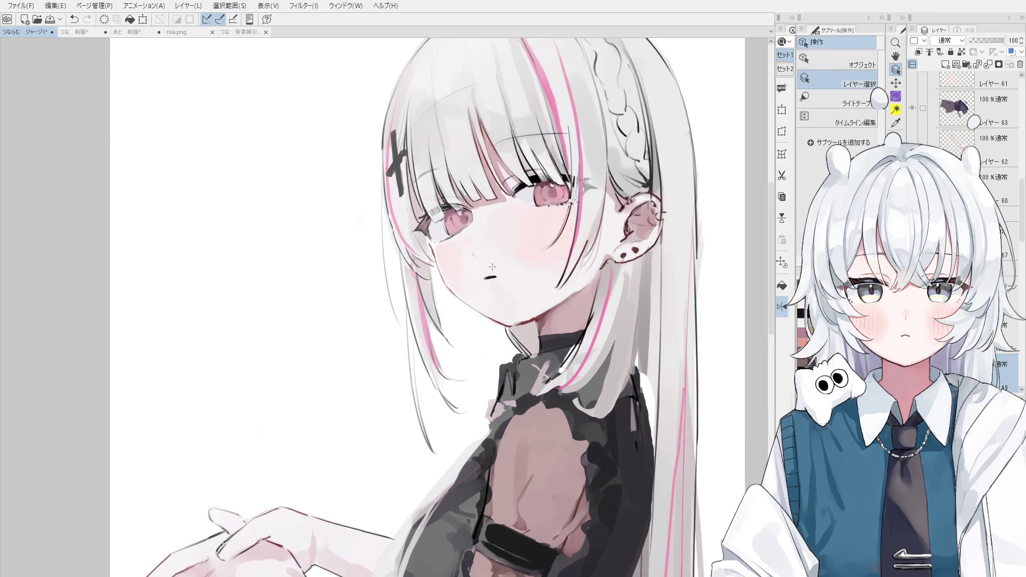
pyautogui.press('e')
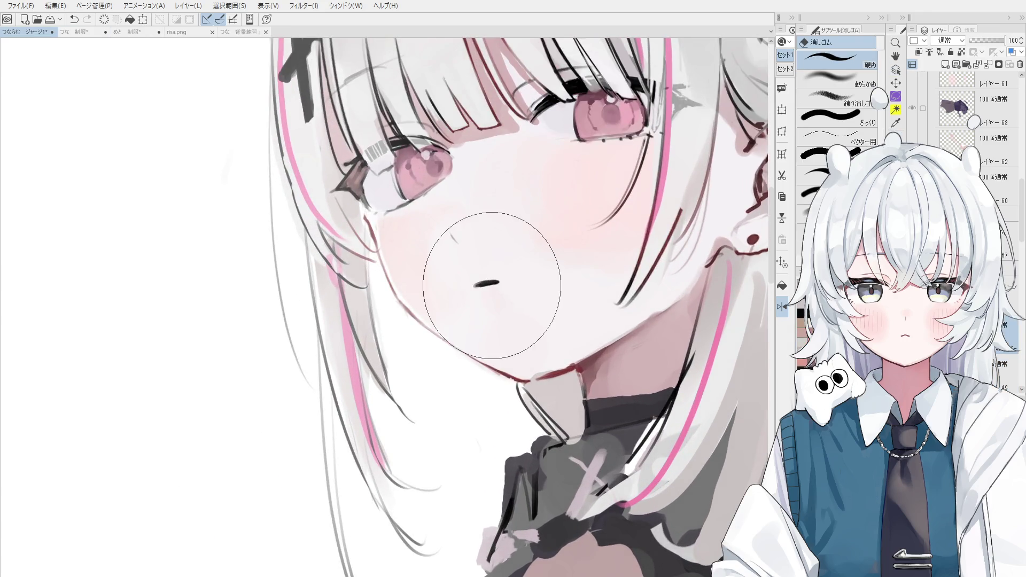
pyautogui.scroll(-3, 486, 288)
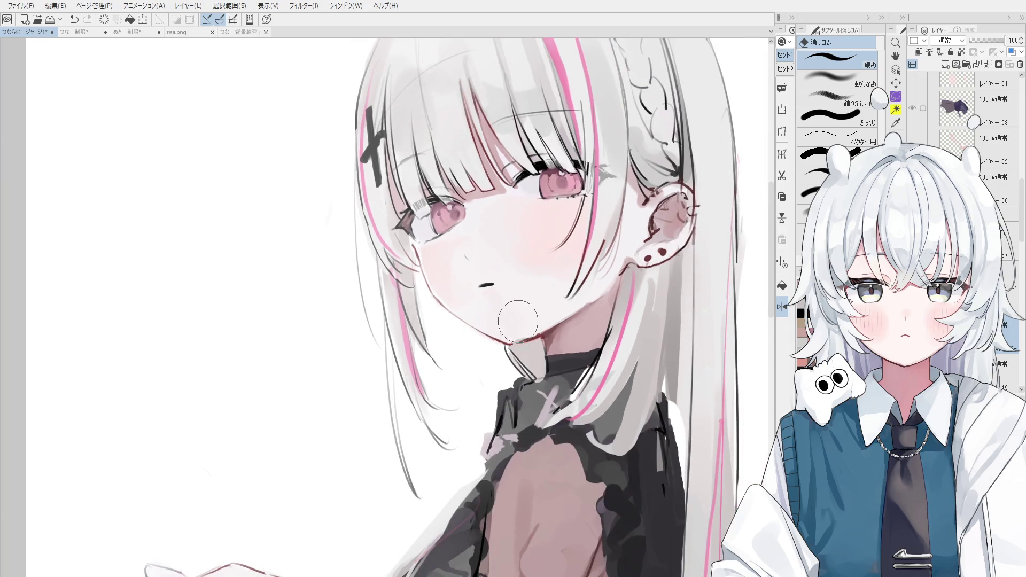
pyautogui.hotkey('ctrl', 'z')
pyautogui.scroll(-1, 511, 353)
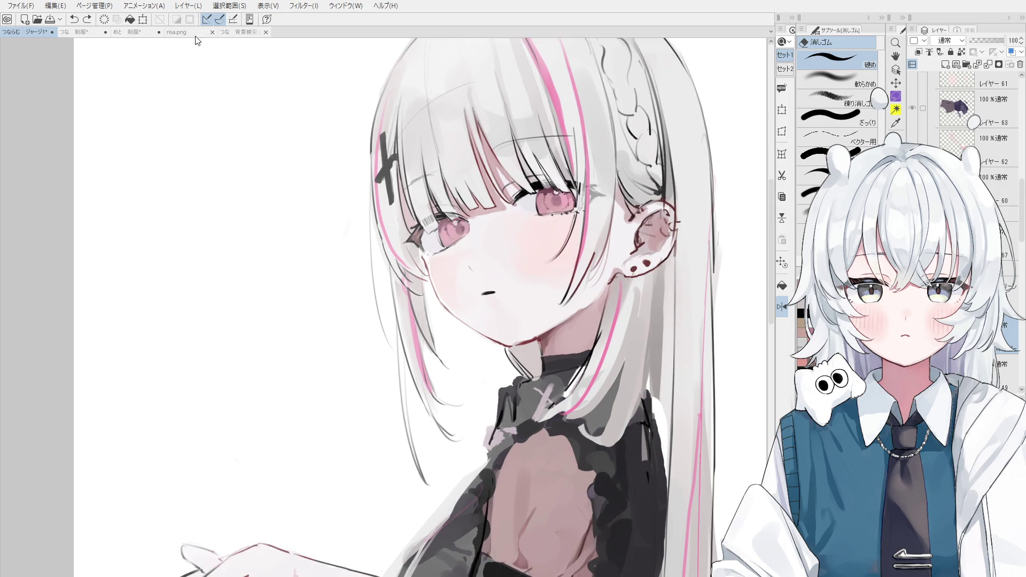
pyautogui.click(93, 33)
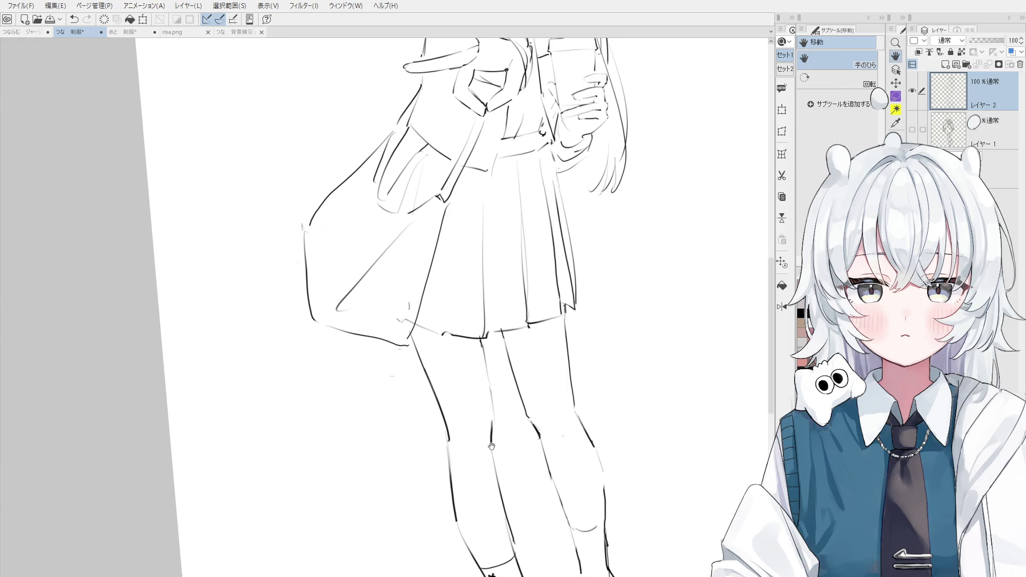
# Undo the previous stroke and add a short line along the right knee
pyautogui.press('p')
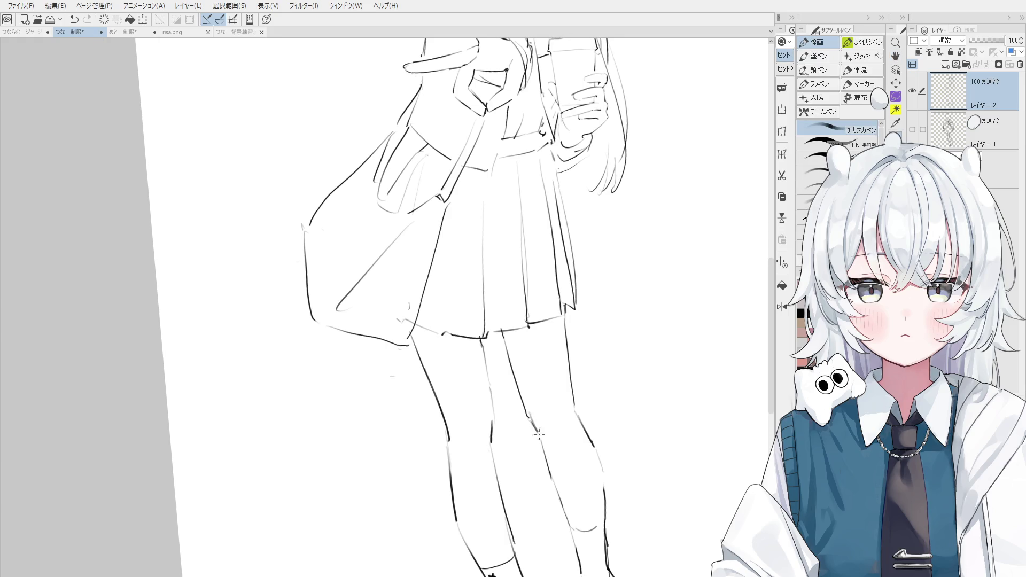
pyautogui.hotkey('ctrl', 'z')
pyautogui.moveTo(531, 418); pyautogui.dragTo(538, 434)
# Erase the skirt's left edge line
pyautogui.press('e')
pyautogui.moveTo(407, 342)
pyautogui.mouseDown()
pyautogui.moveTo(448, 199)
pyautogui.moveTo(401, 344)
pyautogui.mouseUp()
pyautogui.press('p')
pyautogui.press('e')
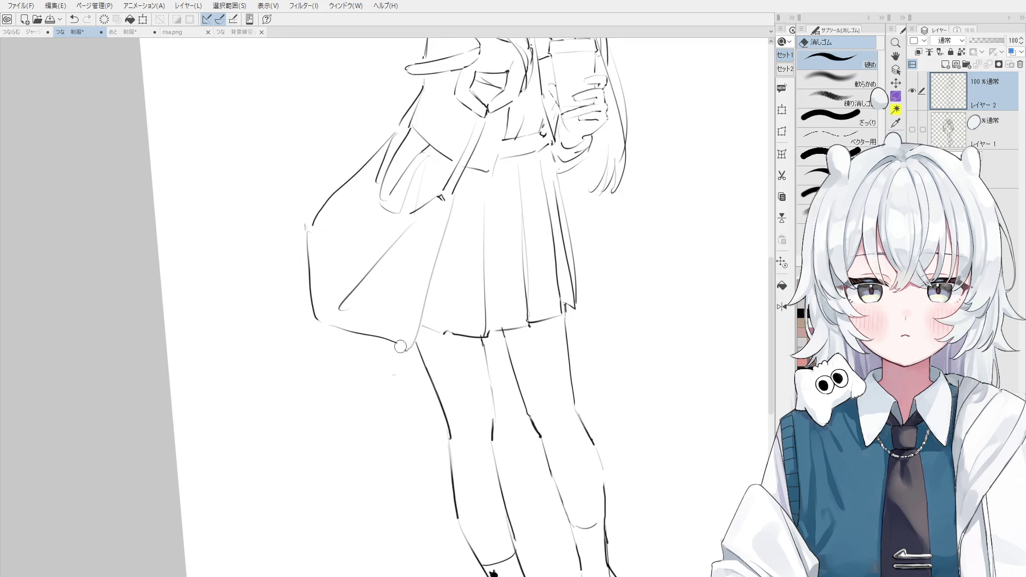
pyautogui.press('p')
pyautogui.press('e')
pyautogui.press('p')
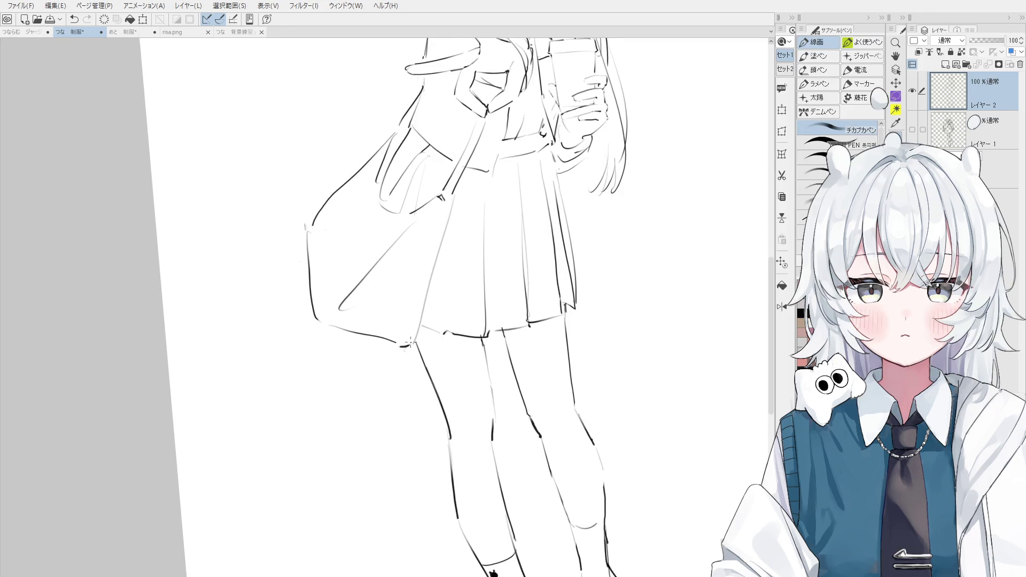
pyautogui.scroll(-2, 410, 342)
# Erase the diagonal stroke inside the bag and try a new diagonal line
pyautogui.press('e')
pyautogui.moveTo(384, 338); pyautogui.dragTo(445, 271)
pyautogui.press('p')
pyautogui.press('e')
pyautogui.press('p')
pyautogui.moveTo(446, 271)
pyautogui.mouseDown()
pyautogui.moveTo(379, 346)
pyautogui.moveTo(378, 337)
pyautogui.mouseUp()
pyautogui.hotkey('ctrl', 'z')
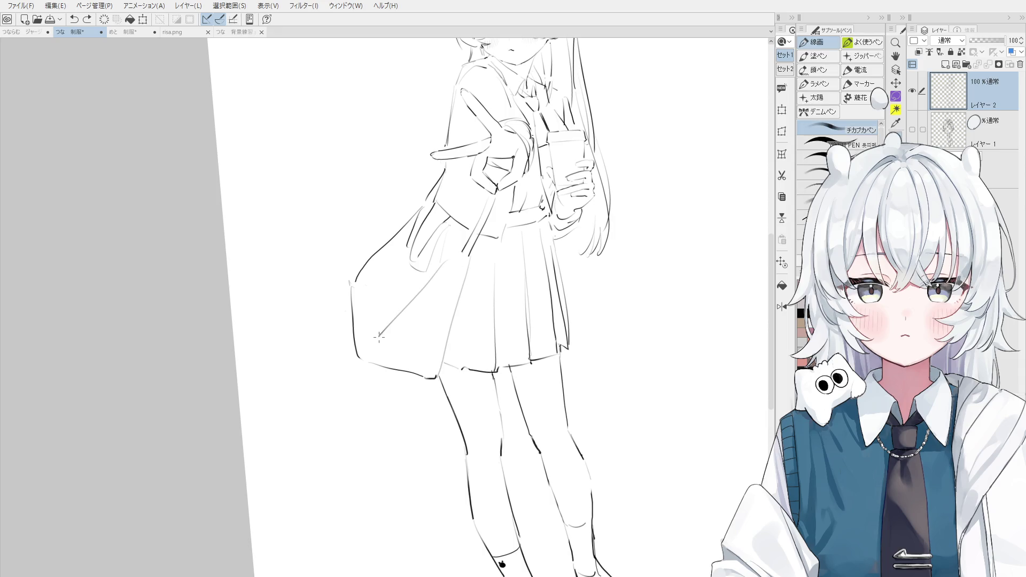
# Erase the diagonal bag stroke and redraw the fold line across the bag
pyautogui.press('e')
pyautogui.press('p')
pyautogui.press('e')
pyautogui.scroll(3, 376, 346)
pyautogui.moveTo(412, 265)
pyautogui.mouseDown()
pyautogui.moveTo(364, 339)
pyautogui.moveTo(416, 275)
pyautogui.mouseUp()
pyautogui.press('p')
pyautogui.hotkey('ctrl', 'z')
pyautogui.hotkey('ctrl', 'z')
pyautogui.hotkey('ctrl', 'z')
pyautogui.moveTo(360, 339); pyautogui.dragTo(422, 263)
# Zoom around the figure and mirror the canvas view horizontally
pyautogui.scroll(-1, 421, 261)
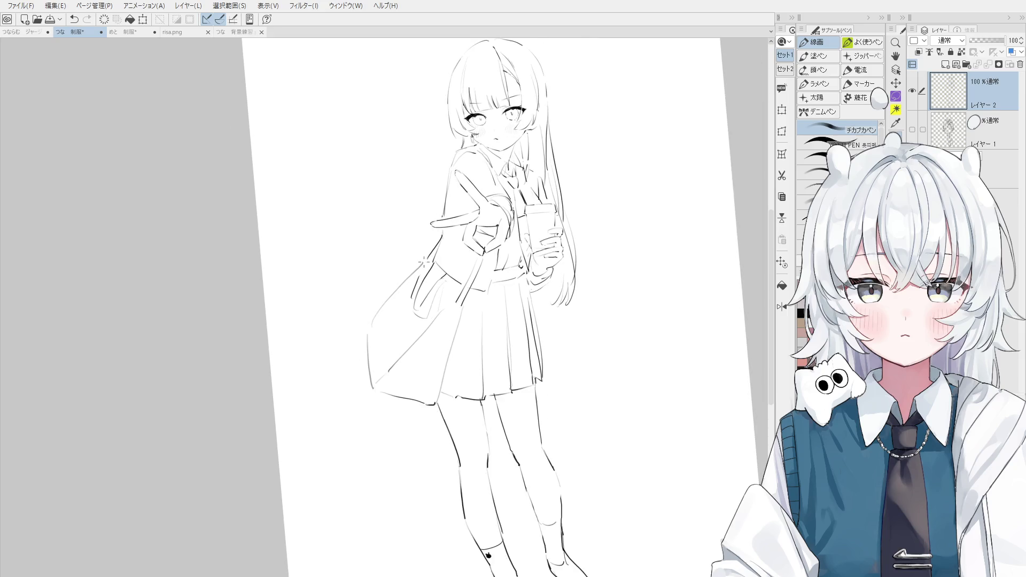
pyautogui.scroll(3, 421, 258)
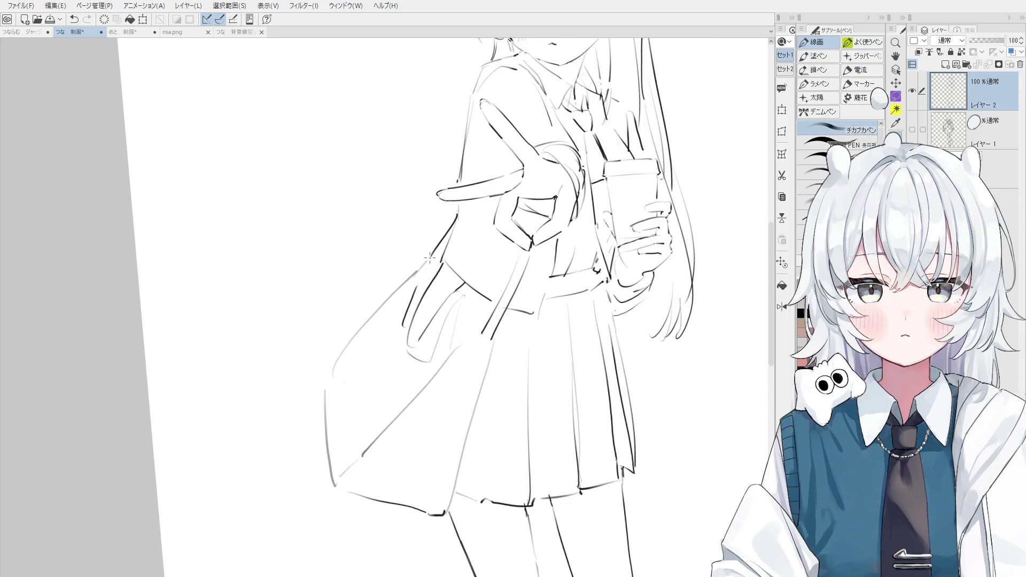
pyautogui.scroll(-2, 416, 272)
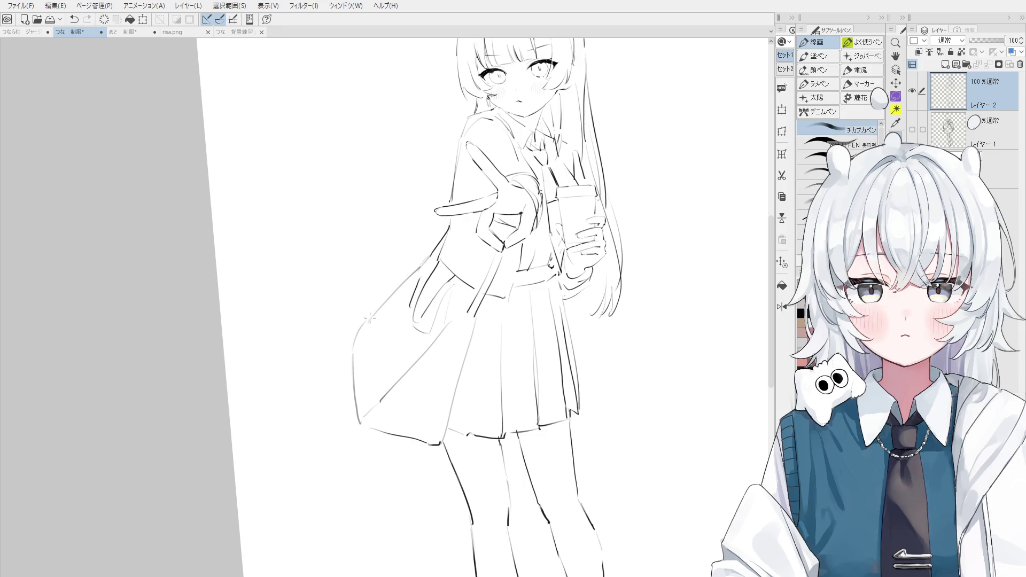
pyautogui.scroll(-2, 369, 325)
pyautogui.press('e')
pyautogui.scroll(2, 380, 321)
pyautogui.press('p')
pyautogui.scroll(-1, 382, 302)
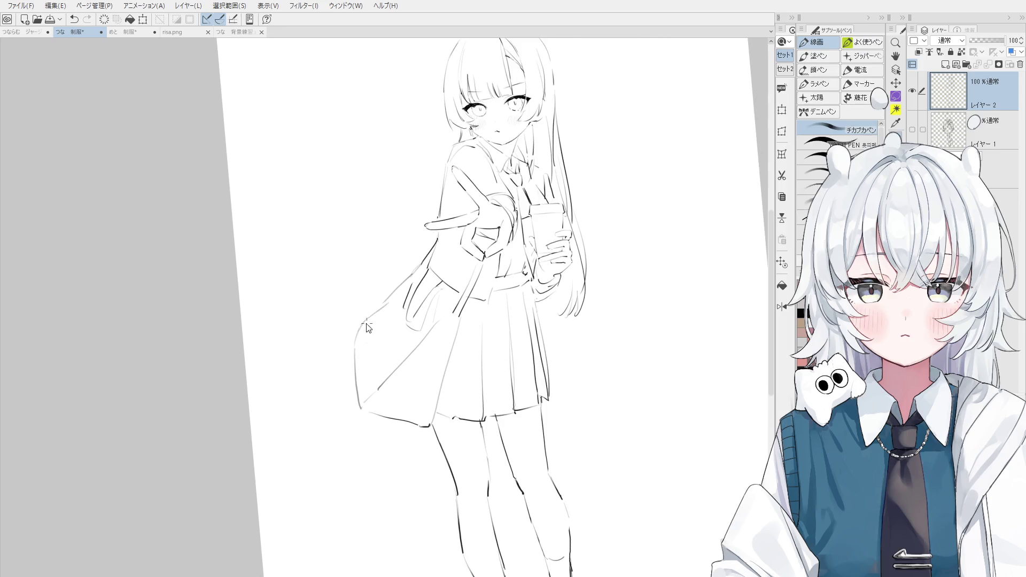
pyautogui.scroll(-1, 382, 298)
pyautogui.press('e')
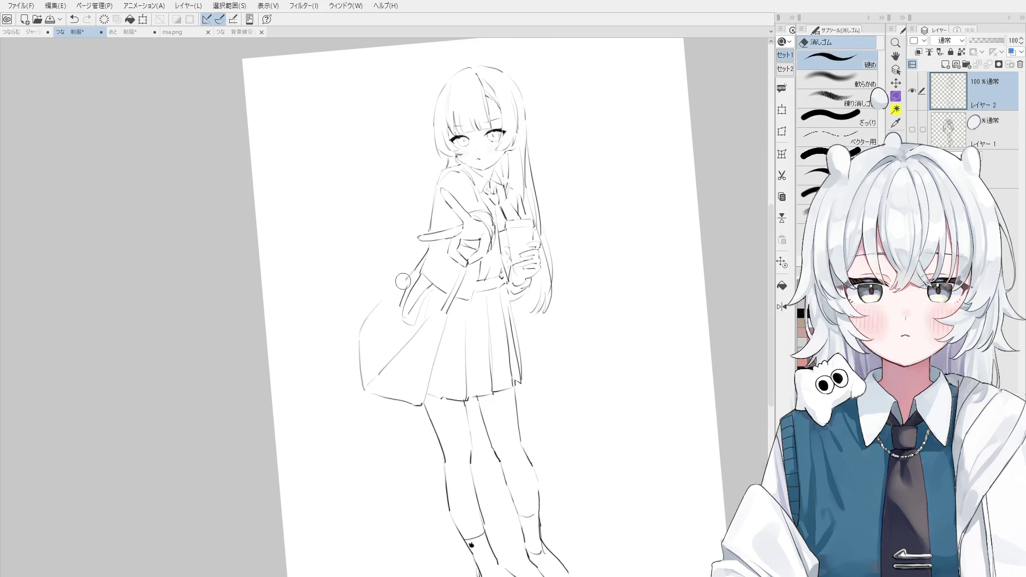
pyautogui.press('h')
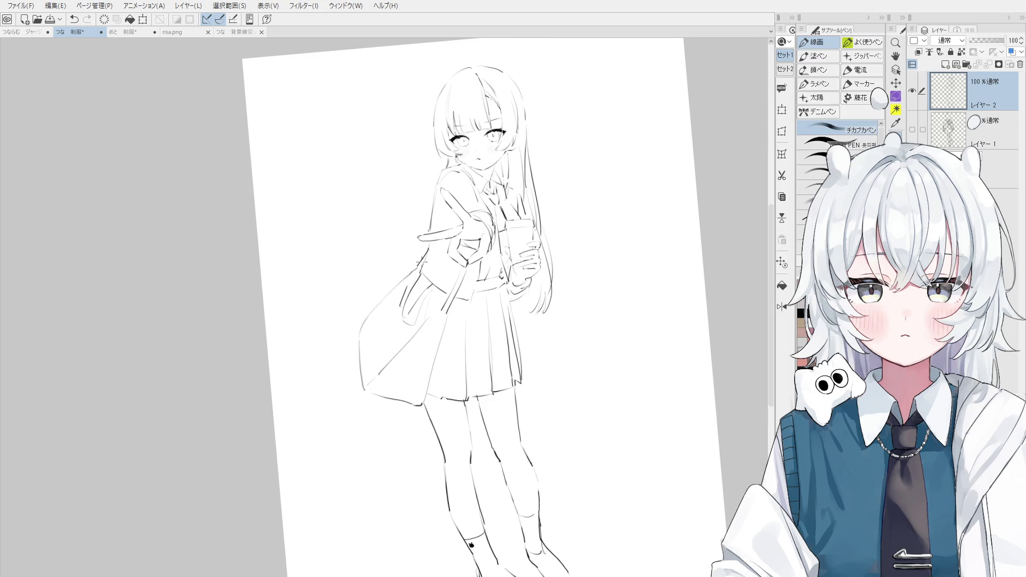
pyautogui.hotkey('ctrl', 'shift', 'h')
pyautogui.press('p')
# Reframe the figure, rotate the view back, and add a short stroke to the coat
pyautogui.scroll(1, 390, 336)
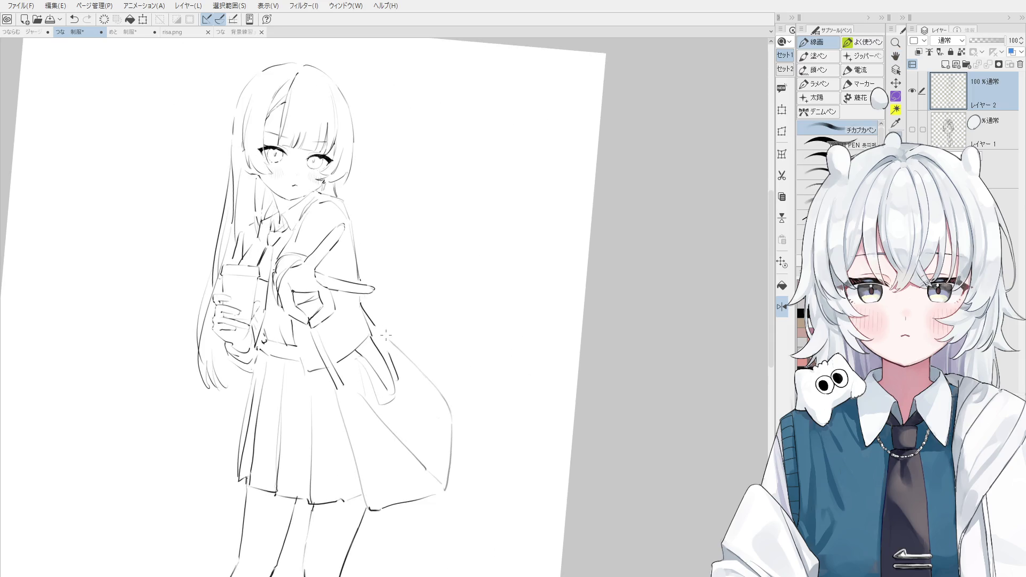
pyautogui.scroll(2, 396, 344)
pyautogui.press('e')
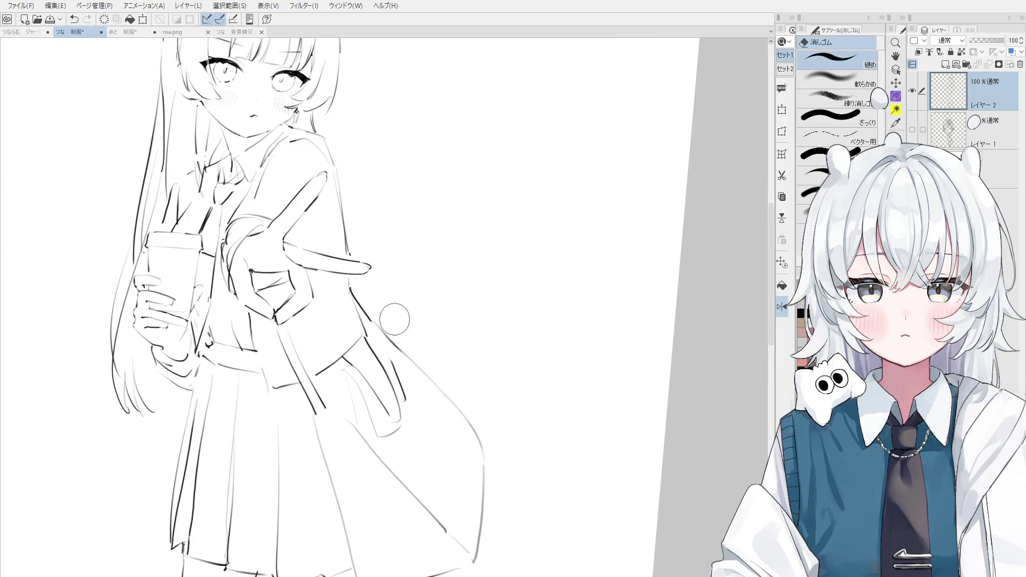
pyautogui.press('p')
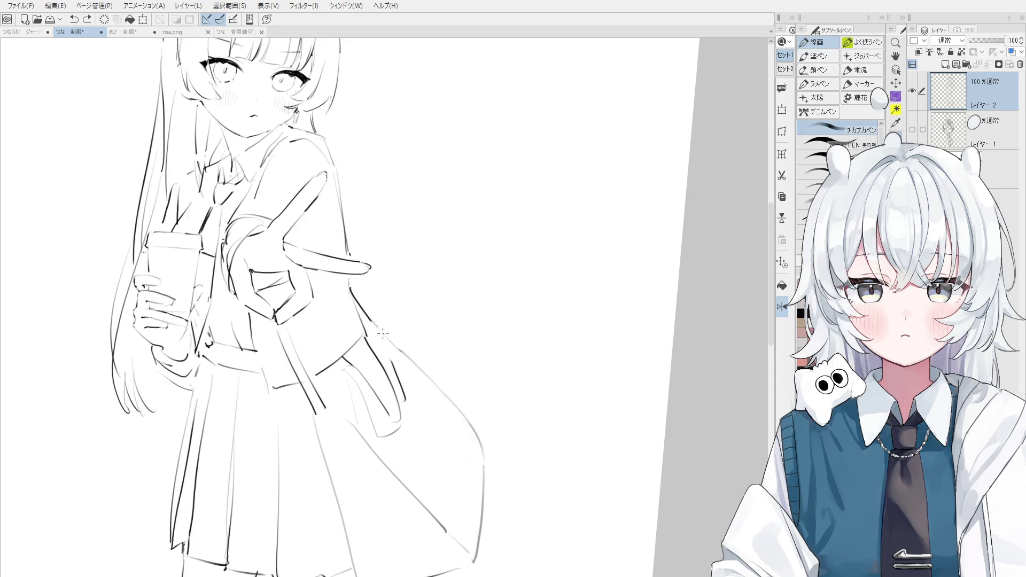
pyautogui.moveTo(362, 303); pyautogui.dragTo(395, 335)
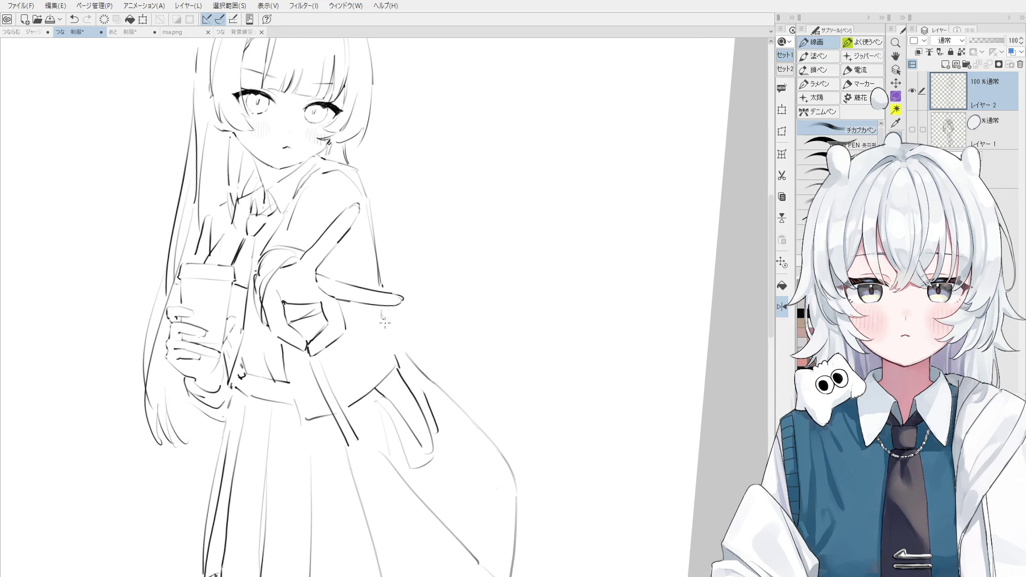
pyautogui.press('-')
pyautogui.hotkey('ctrl', 'z')
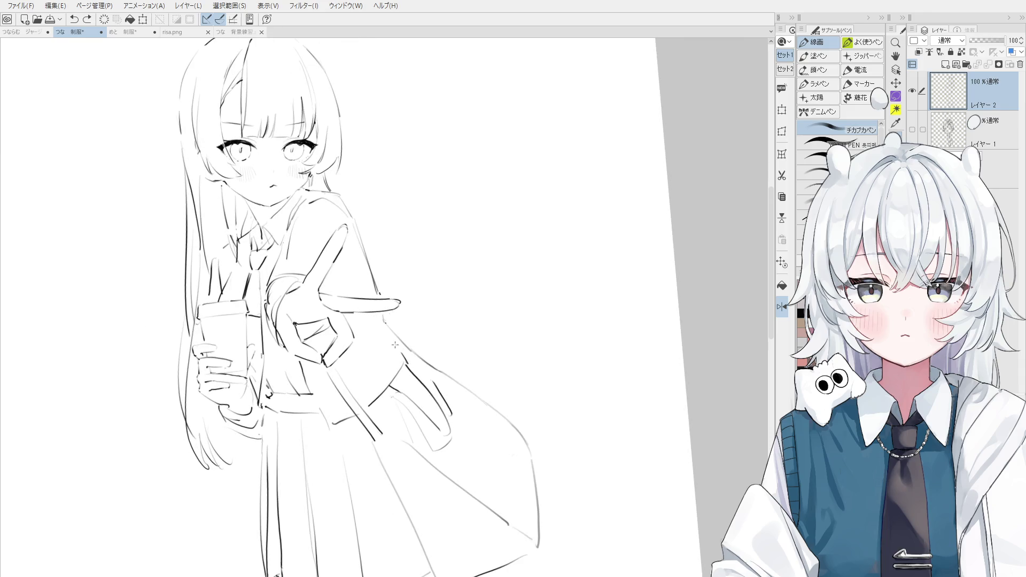
pyautogui.click(407, 360)
pyautogui.press('e')
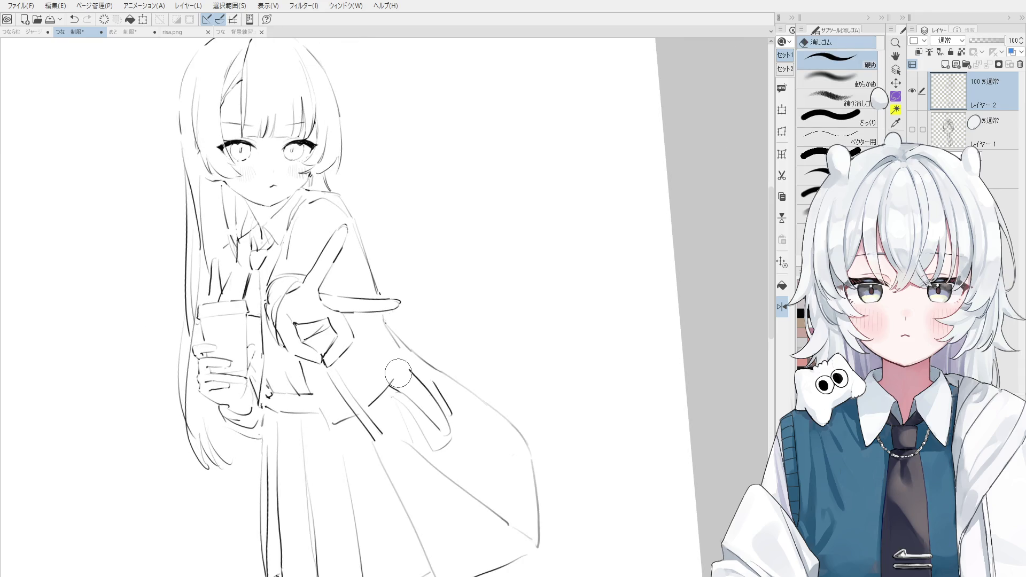
pyautogui.press('p')
pyautogui.hotkey('ctrl', 'z')
pyautogui.moveTo(395, 398); pyautogui.dragTo(404, 350)
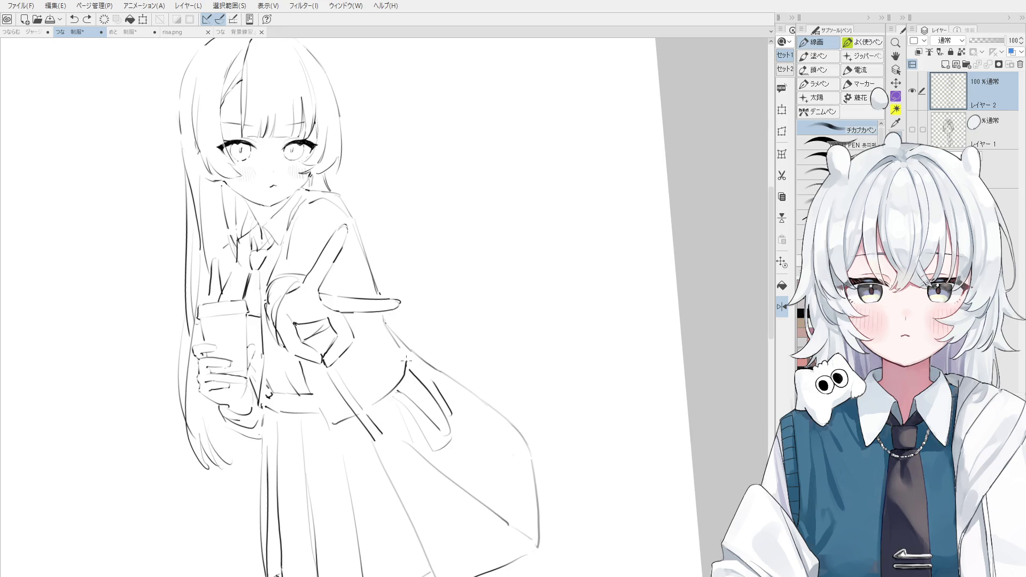
# Flip the canvas view back to normal and pan down toward the skirt
pyautogui.press('f')
pyautogui.press('h')
pyautogui.moveTo(383, 423); pyautogui.dragTo(377, 428)
pyautogui.press('e')
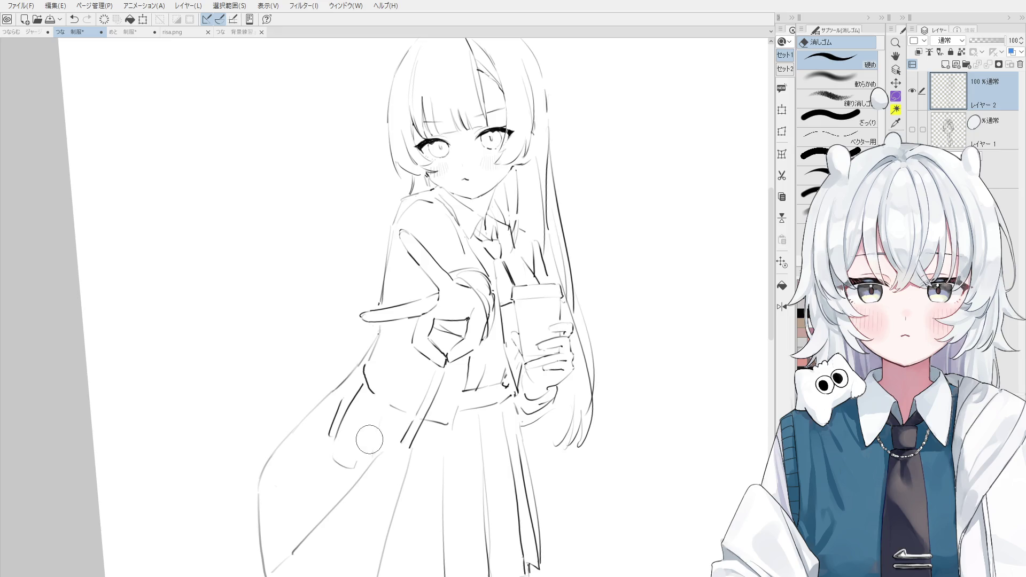
pyautogui.press('p')
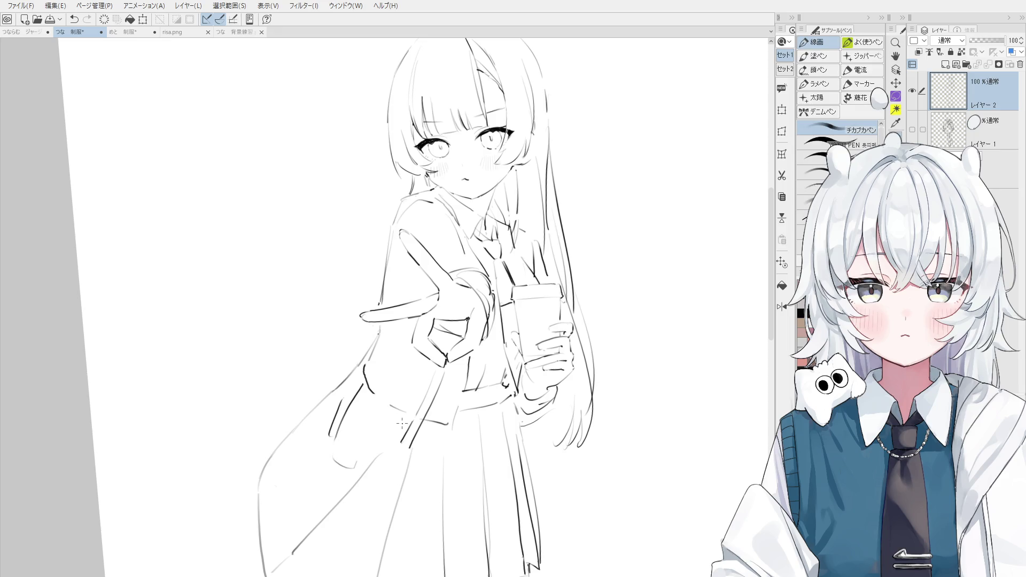
pyautogui.press('e')
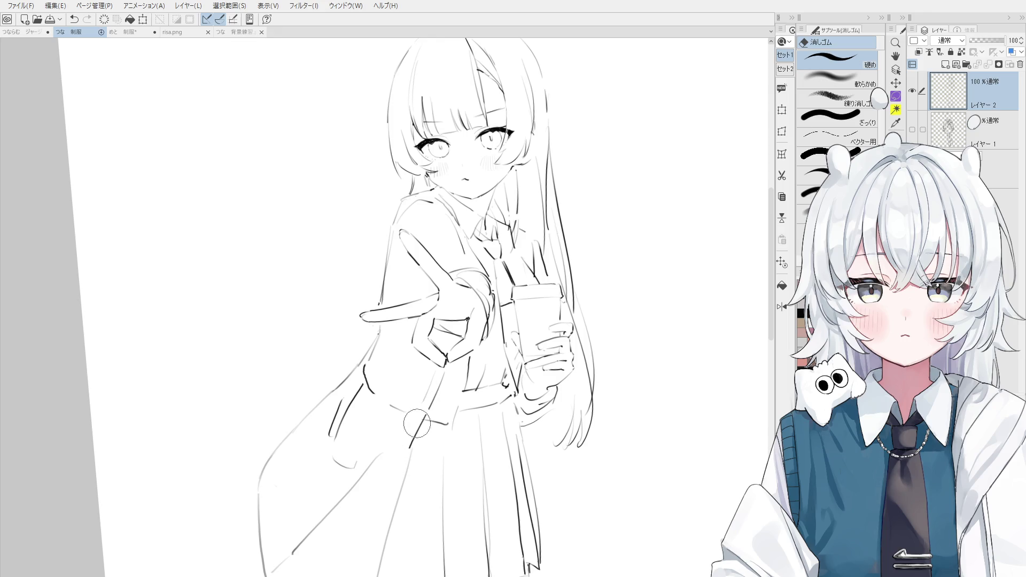
pyautogui.press('p')
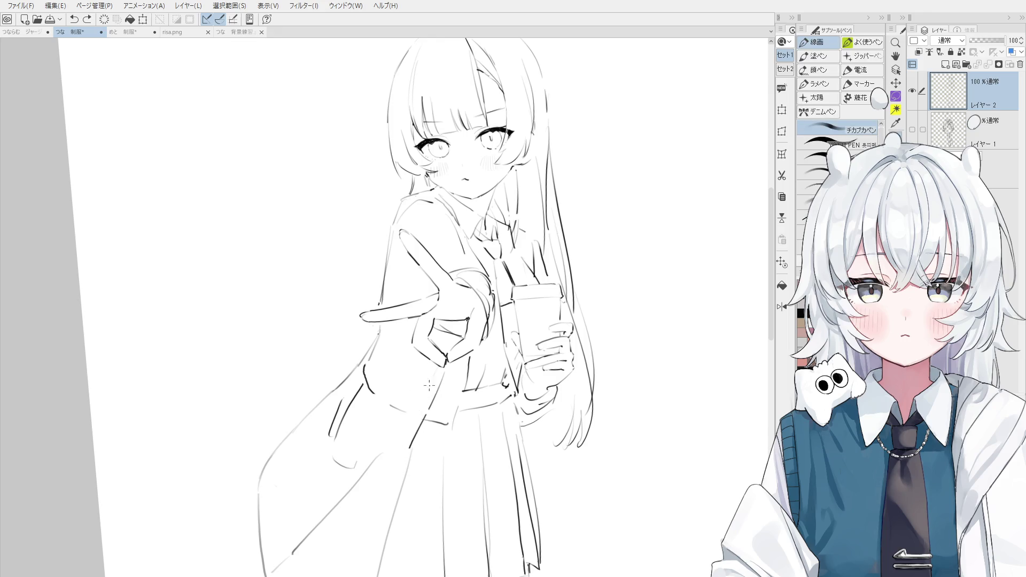
pyautogui.moveTo(410, 430)
pyautogui.mouseDown()
pyautogui.moveTo(390, 496)
pyautogui.moveTo(425, 499)
pyautogui.mouseUp()
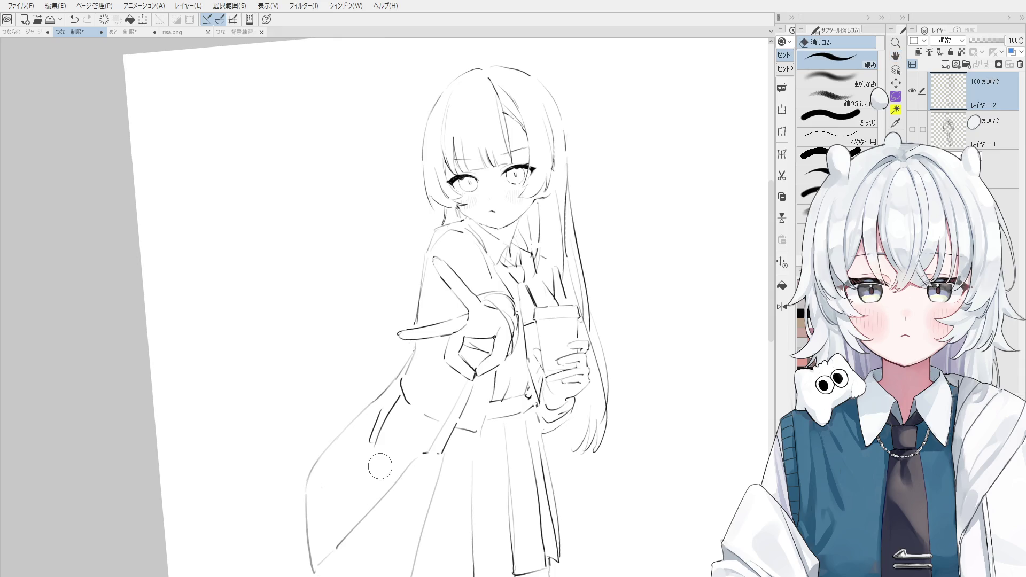
# Replace the stray hem stroke with a curved skirt fold line, undoing it to retry
pyautogui.scroll(-1, 416, 443)
pyautogui.scroll(1, 416, 442)
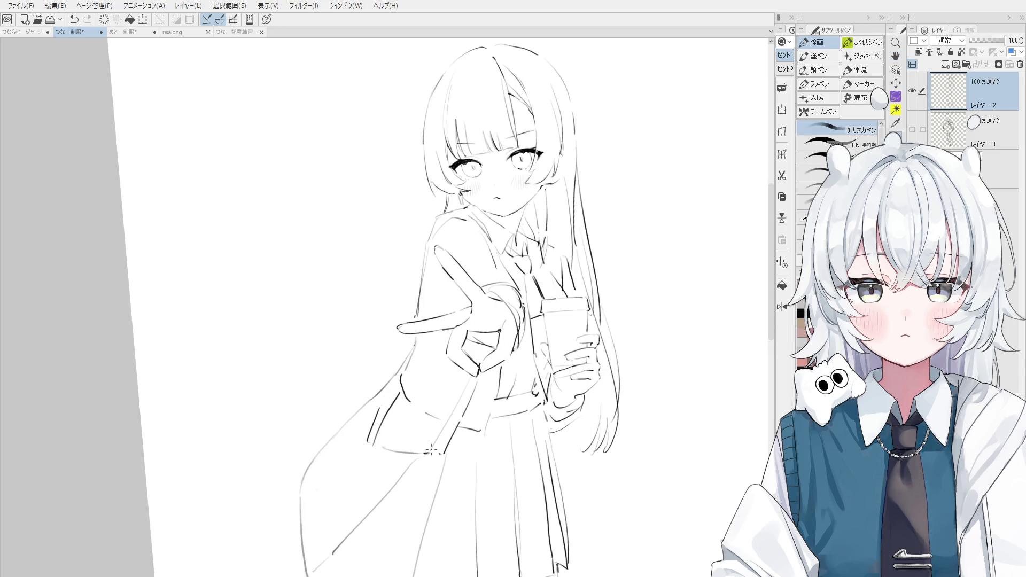
pyautogui.hotkey('ctrl', 'z')
pyautogui.moveTo(430, 453)
pyautogui.mouseDown()
pyautogui.moveTo(384, 427)
pyautogui.moveTo(402, 415)
pyautogui.moveTo(386, 425)
pyautogui.mouseUp()
pyautogui.hotkey('ctrl', 'z')
pyautogui.hotkey('ctrl', 'z')
# On the ジャージ1 illustration, draw and erase a test stroke near the face
pyautogui.click(28, 30)
pyautogui.scroll(-2, 545, 251)
pyautogui.scroll(-2, 545, 251)
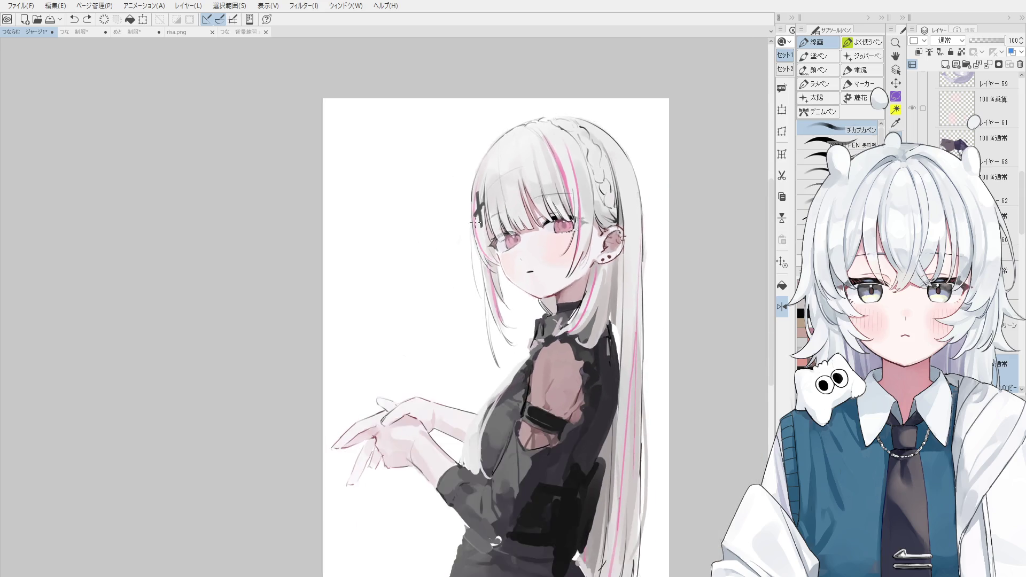
pyautogui.scroll(-2, 545, 251)
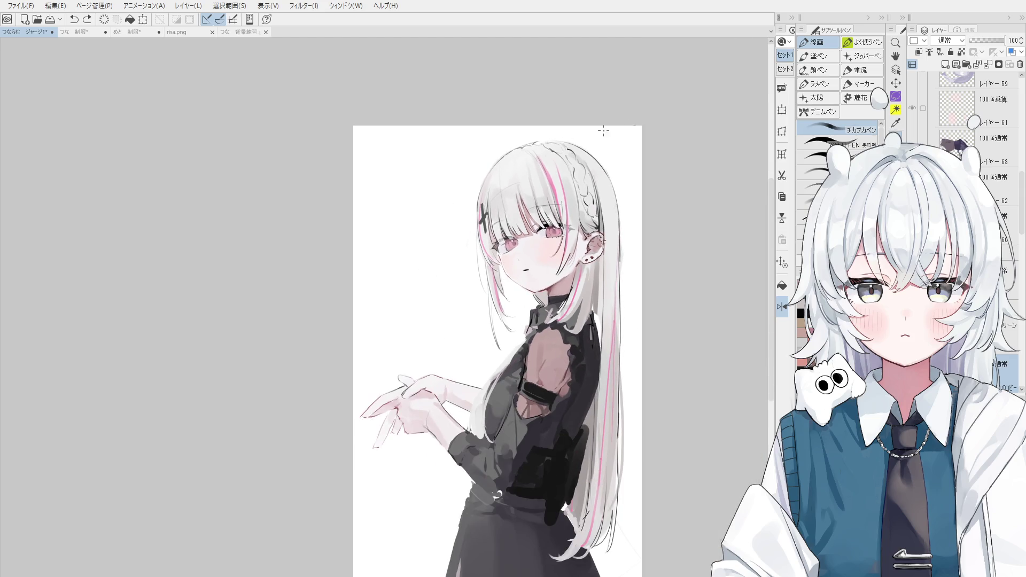
pyautogui.moveTo(437, 298)
pyautogui.mouseDown()
pyautogui.moveTo(475, 290)
pyautogui.moveTo(471, 280)
pyautogui.mouseUp()
pyautogui.hotkey('ctrl', 'z')
pyautogui.press('e')
pyautogui.moveTo(430, 257); pyautogui.dragTo(445, 317)
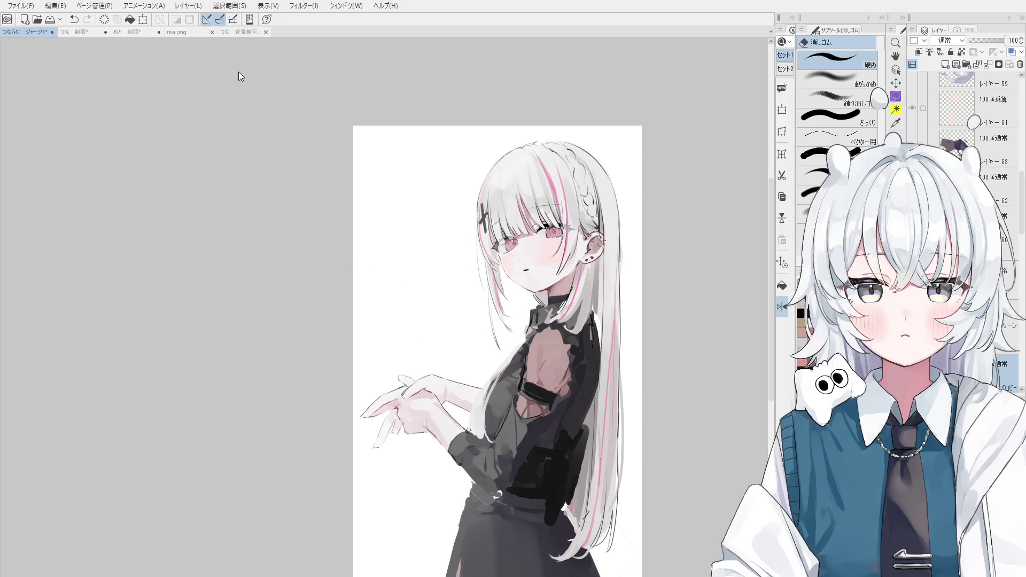
# View the つな 背景練習.png snow scene, then return to the uniform sketch
pyautogui.scroll(1, 509, 249)
pyautogui.scroll(1, 509, 248)
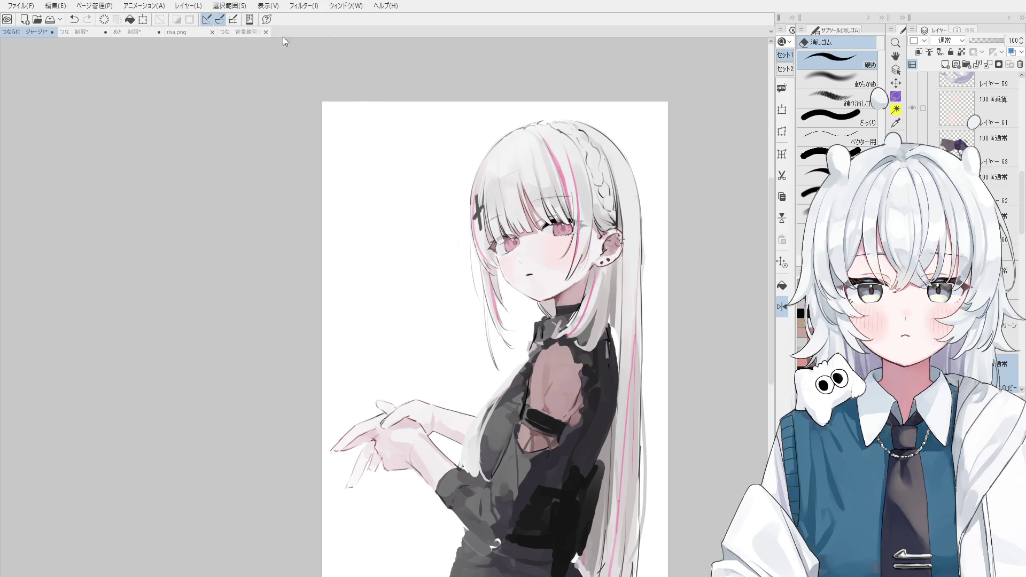
pyautogui.click(249, 29)
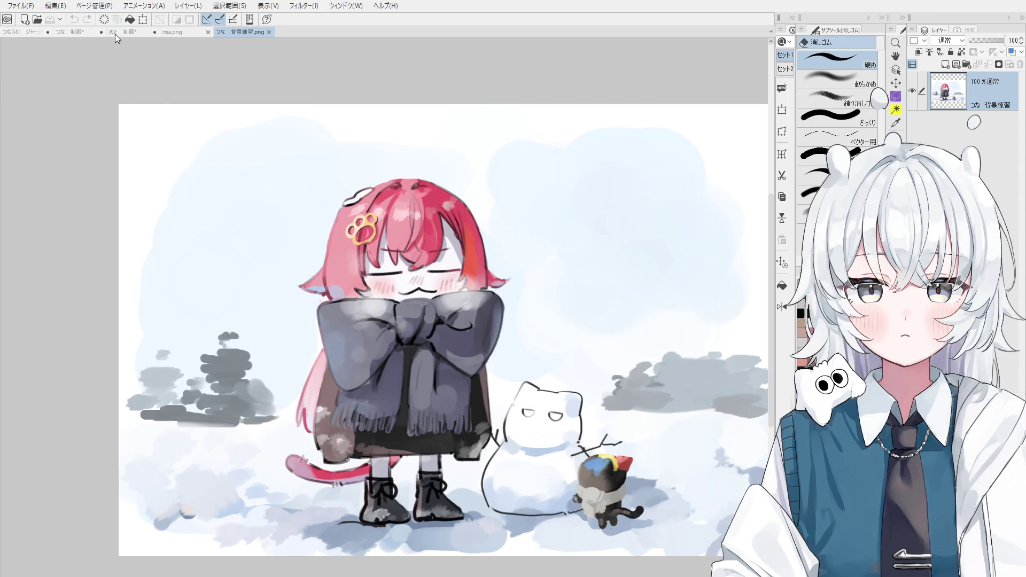
pyautogui.click(72, 31)
# Zoom into the face and redraw the line above the right eye, undoing to retry
pyautogui.press('space')
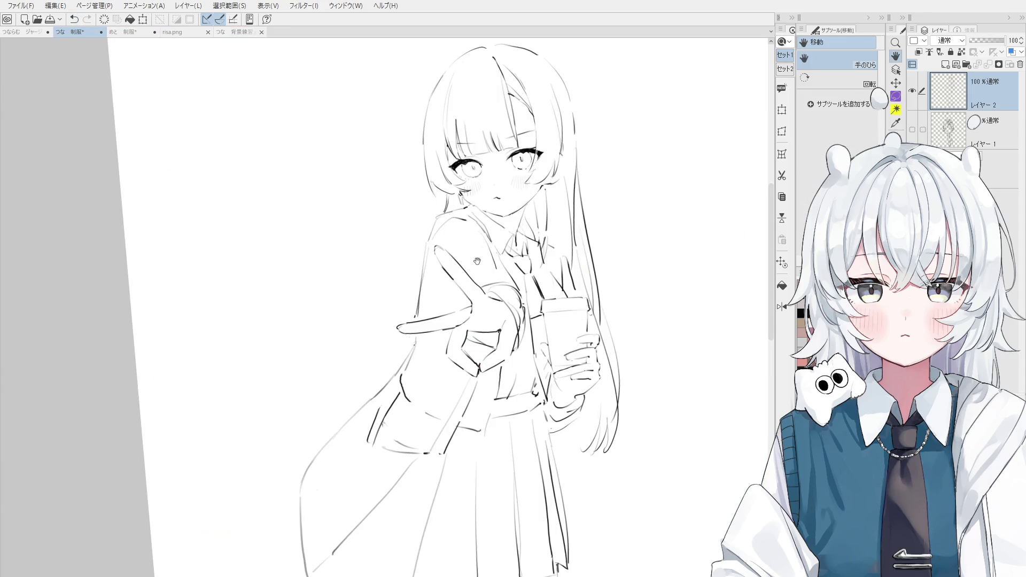
pyautogui.scroll(6, 468, 195)
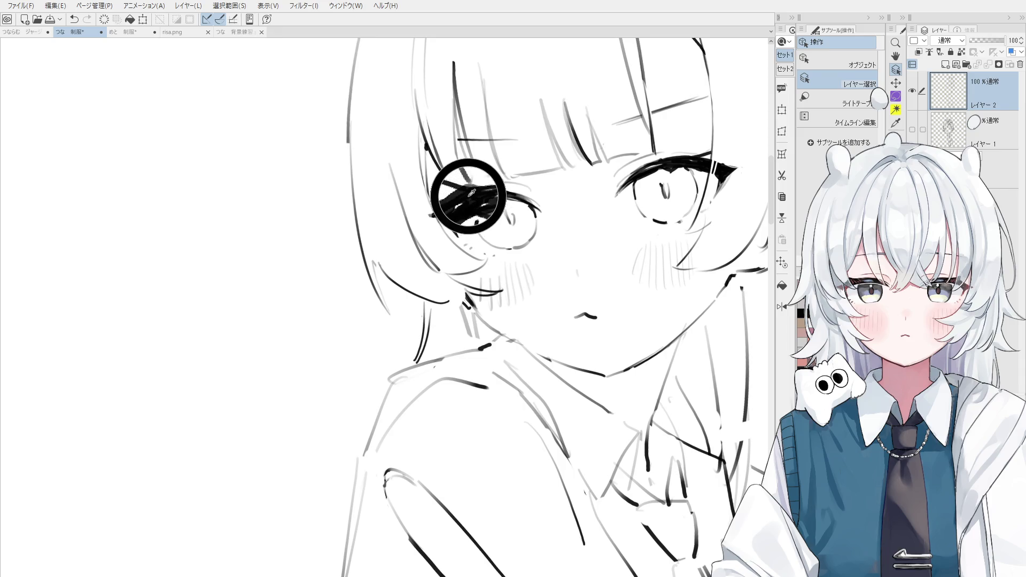
pyautogui.scroll(-3, 469, 195)
pyautogui.scroll(3, 508, 240)
pyautogui.press('p')
pyautogui.hotkey('ctrl', 'z')
pyautogui.moveTo(400, 243)
pyautogui.mouseDown()
pyautogui.moveTo(434, 219)
pyautogui.moveTo(457, 220)
pyautogui.moveTo(422, 224)
pyautogui.mouseUp()
pyautogui.hotkey('ctrl', 'z')
pyautogui.hotkey('ctrl', 'z')
pyautogui.hotkey('ctrl', 'z')
# Pan the view to frame the face and the peace-sign hand
pyautogui.scroll(-4, 422, 230)
pyautogui.press('h')
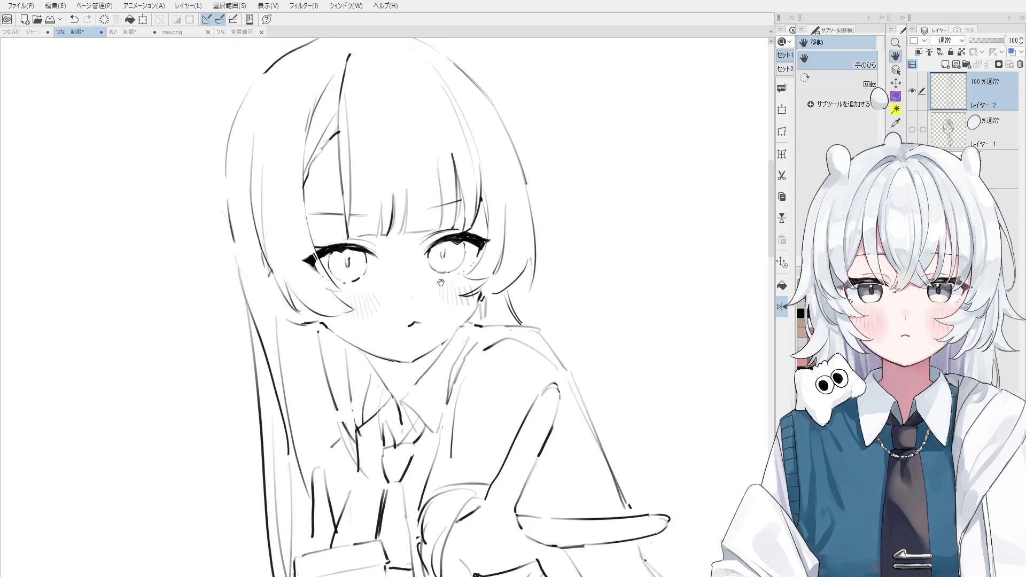
pyautogui.moveTo(439, 280); pyautogui.dragTo(481, 241)
pyautogui.moveTo(513, 206); pyautogui.dragTo(526, 204)
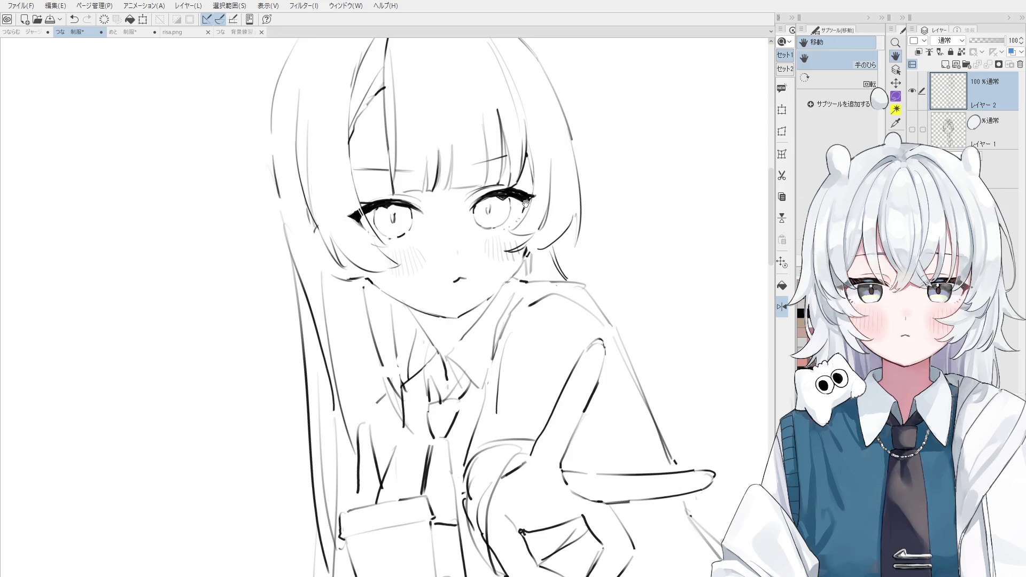
pyautogui.press('p')
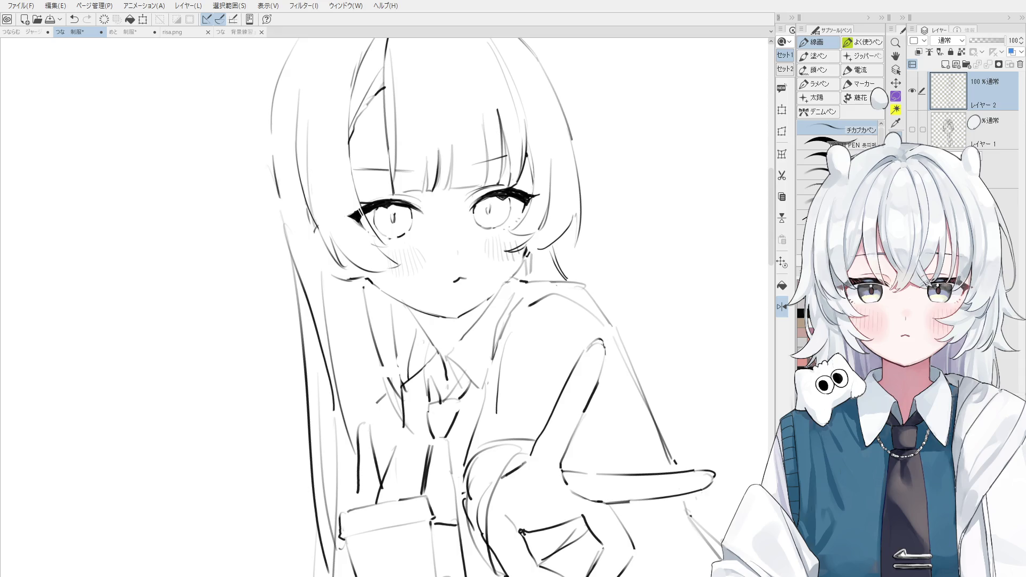
# Switch to the KT PEN, add short chin-side hair strokes, and erase faint lines there
pyautogui.scroll(1, 551, 255)
pyautogui.scroll(1, 551, 255)
pyautogui.click(836, 143)
pyautogui.moveTo(517, 241); pyautogui.dragTo(505, 278)
pyautogui.press('e')
pyautogui.scroll(-1, 397, 334)
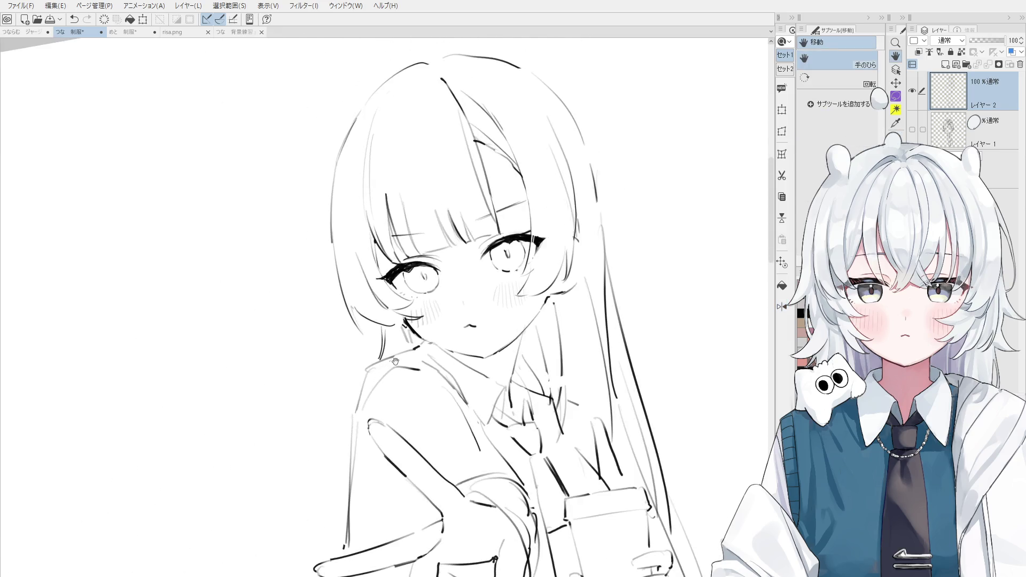
pyautogui.scroll(2, 396, 334)
pyautogui.moveTo(396, 334); pyautogui.dragTo(422, 352)
# Redraw the short stroke along the chin line, undoing and restoring it as needed
pyautogui.press('p')
pyautogui.scroll(-1, 410, 342)
pyautogui.hotkey('ctrl', 'z')
pyautogui.scroll(1, 414, 335)
pyautogui.moveTo(402, 319)
pyautogui.mouseDown()
pyautogui.moveTo(419, 351)
pyautogui.moveTo(422, 322)
pyautogui.moveTo(391, 325)
pyautogui.mouseUp()
pyautogui.press('e')
pyautogui.hotkey('ctrl', 'z')
pyautogui.press('p')
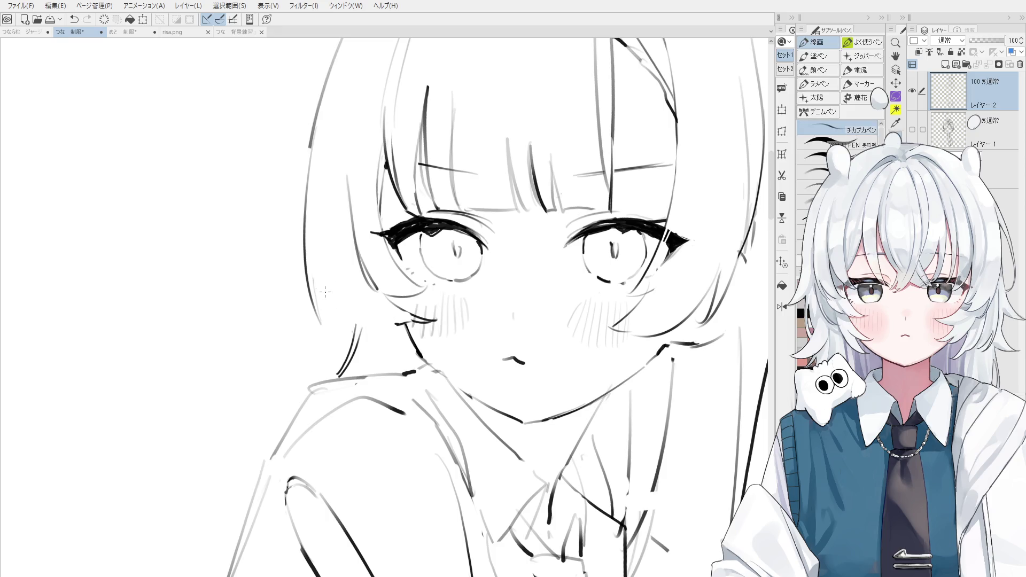
pyautogui.scroll(-2, 353, 314)
# Rotate the view counter-clockwise and try short strokes on the left hair edge, undoing them
pyautogui.moveTo(353, 314); pyautogui.dragTo(386, 324)
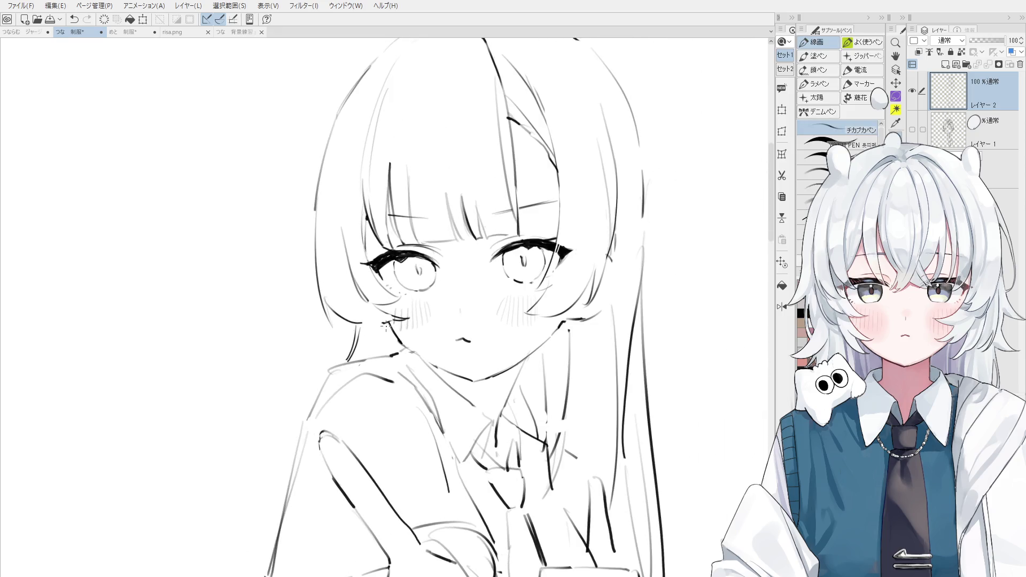
pyautogui.press('-')
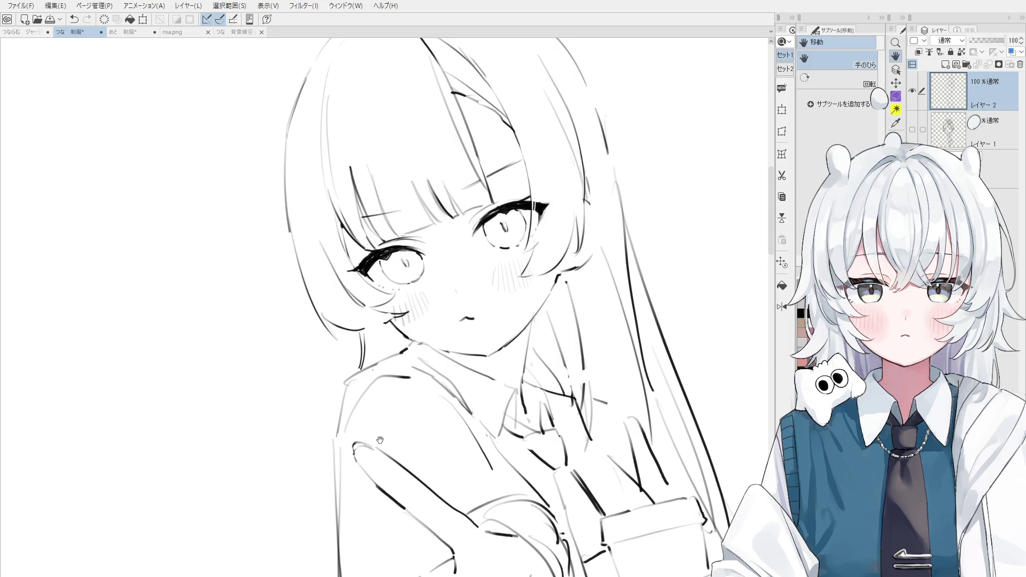
pyautogui.moveTo(385, 326); pyautogui.dragTo(378, 433)
pyautogui.moveTo(388, 363); pyautogui.dragTo(341, 314)
pyautogui.press('p')
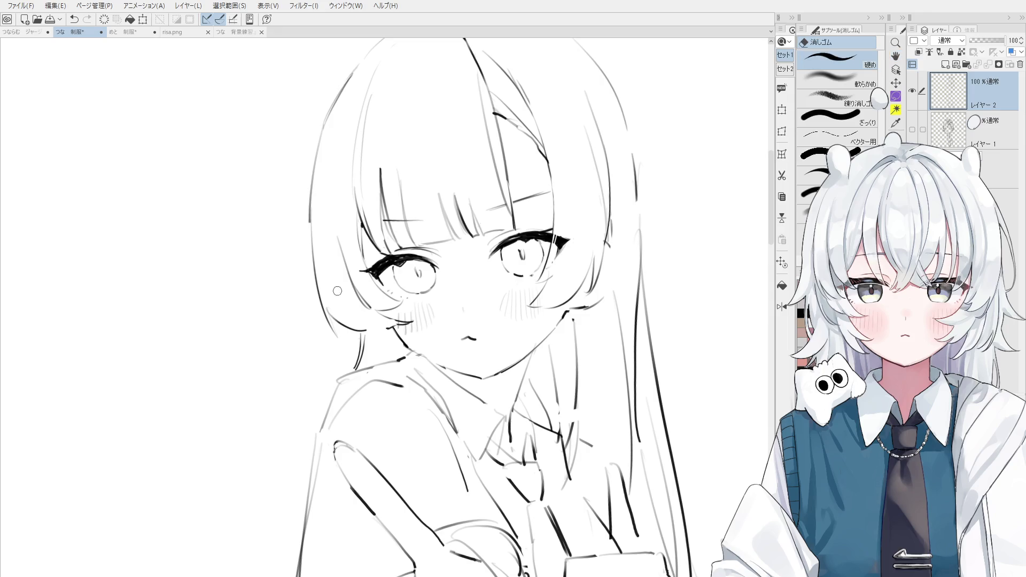
pyautogui.moveTo(311, 209); pyautogui.dragTo(311, 240)
pyautogui.hotkey('ctrl', 'z')
pyautogui.moveTo(315, 187); pyautogui.dragTo(312, 246)
pyautogui.hotkey('ctrl', 'z')
pyautogui.scroll(-1, 303, 219)
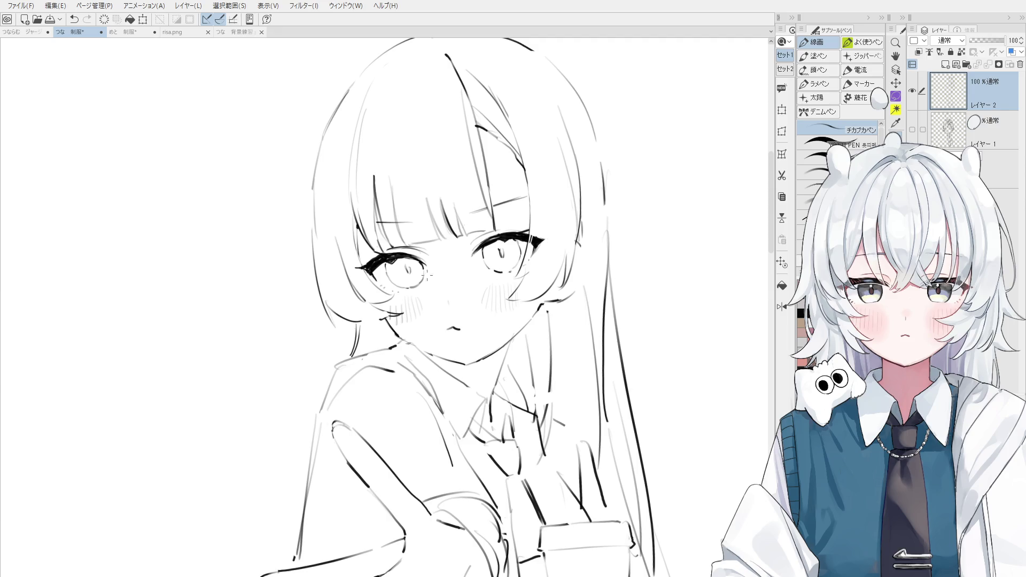
# Draw the long line along the left side hair, retrying it several times
pyautogui.press('e')
pyautogui.scroll(2, 338, 294)
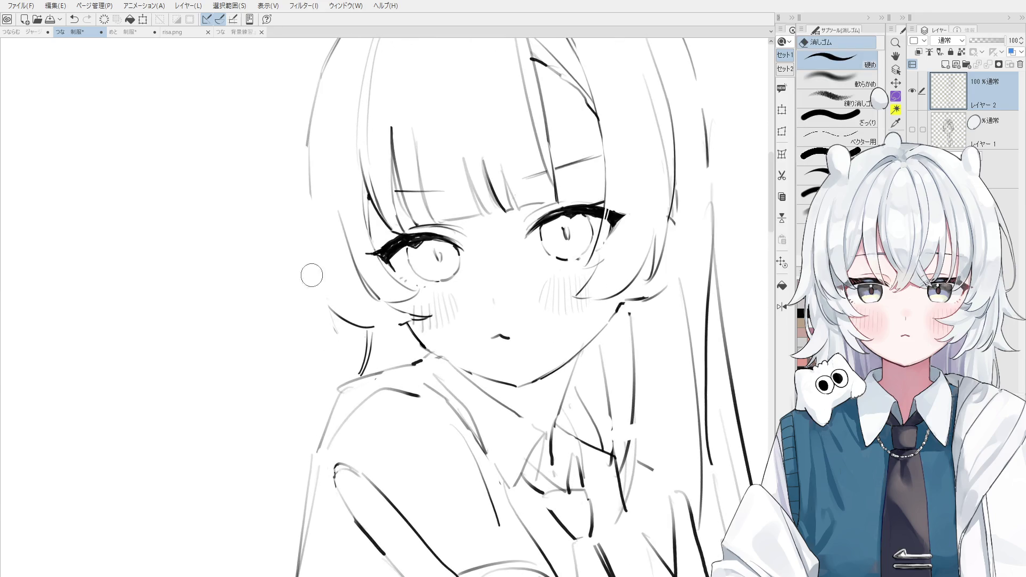
pyautogui.press('p')
pyautogui.moveTo(304, 152); pyautogui.dragTo(326, 300)
pyautogui.hotkey('ctrl', 'z')
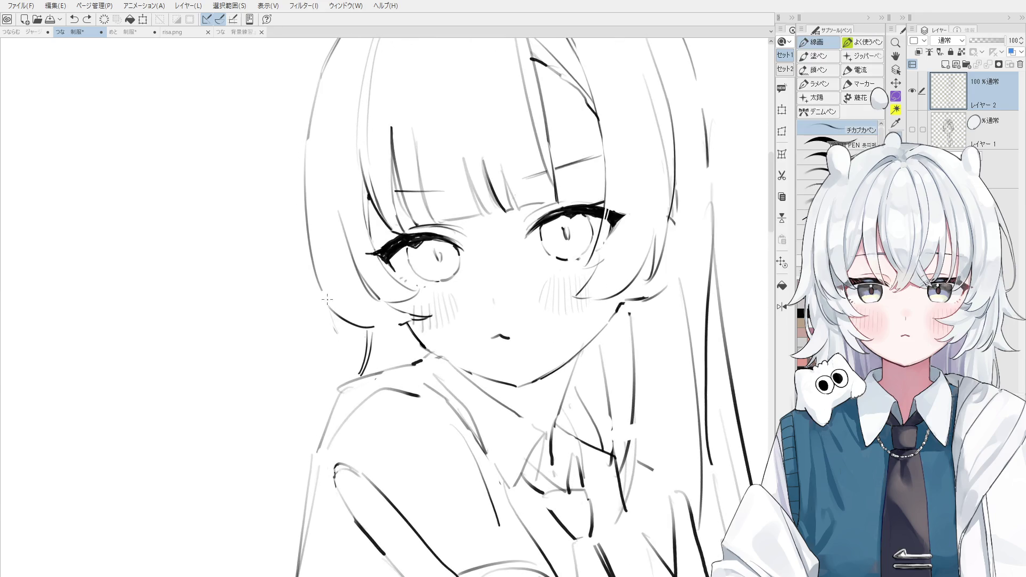
pyautogui.moveTo(310, 234); pyautogui.dragTo(339, 322)
pyautogui.hotkey('ctrl', 'z')
pyautogui.moveTo(312, 194); pyautogui.dragTo(350, 334)
pyautogui.scroll(-2, 328, 284)
# Discard a short left-hair stroke and trace a lasso selection around the girl's head
pyautogui.moveTo(293, 175); pyautogui.dragTo(299, 248)
pyautogui.hotkey('ctrl', 'z')
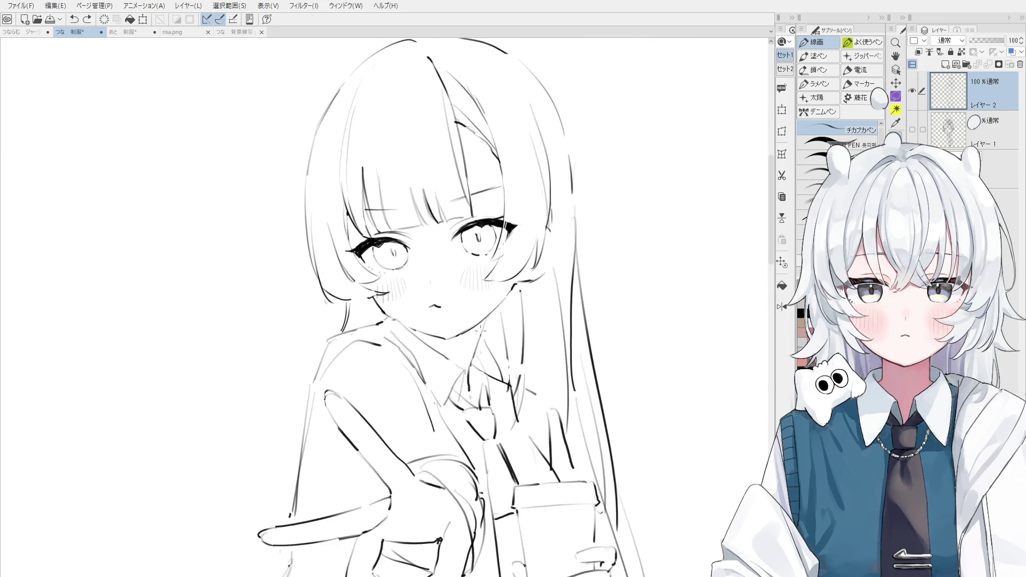
pyautogui.scroll(-3, 504, 305)
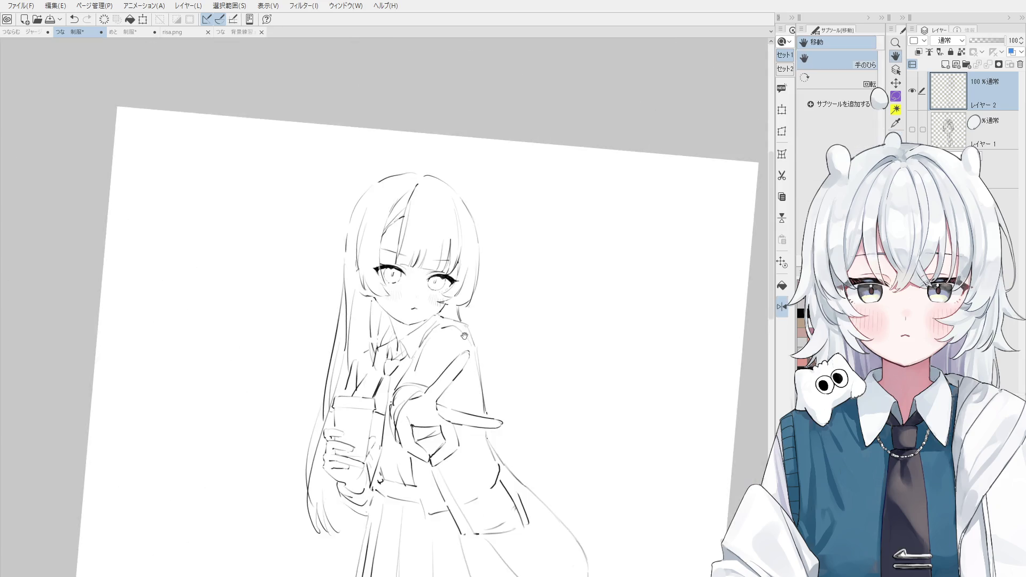
pyautogui.scroll(2, 467, 313)
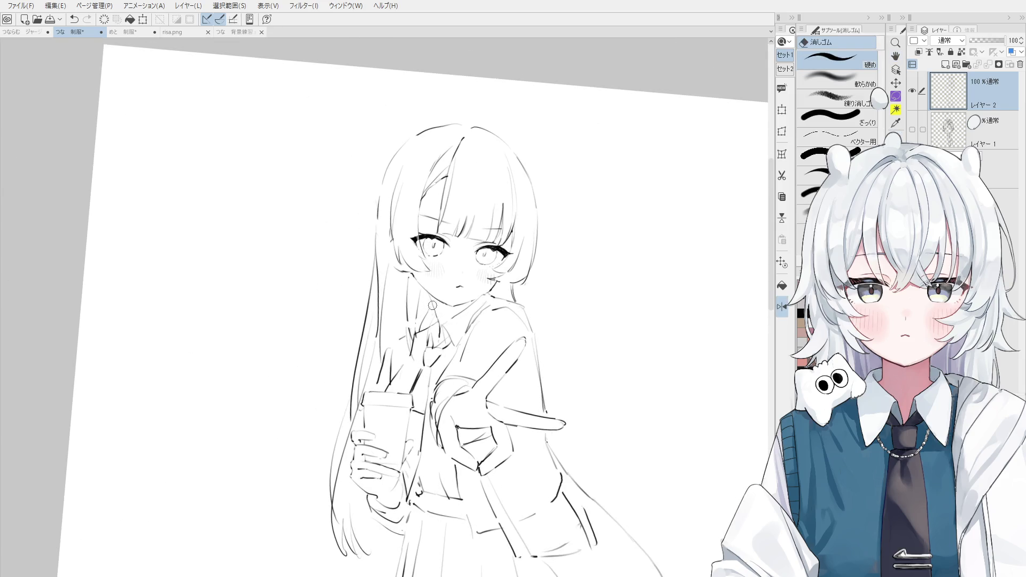
pyautogui.moveTo(465, 307)
pyautogui.mouseDown()
pyautogui.moveTo(421, 279)
pyautogui.moveTo(504, 280)
pyautogui.moveTo(481, 295)
pyautogui.mouseUp()
# Rotate the selected head slightly, commit the transform, and clear the selection
pyautogui.click(502, 337)
pyautogui.moveTo(584, 95); pyautogui.dragTo(580, 91)
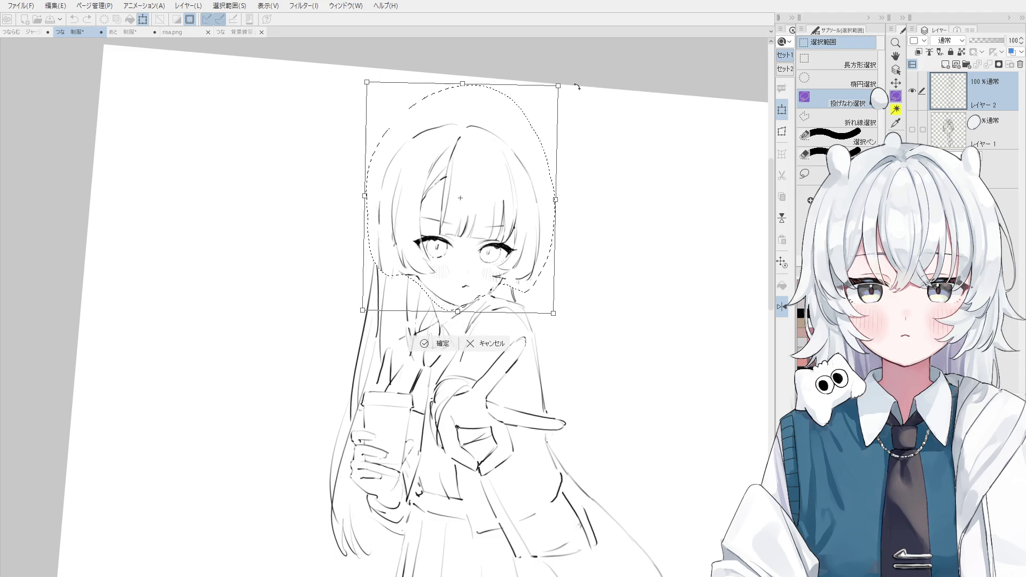
pyautogui.doubleClick(496, 209)
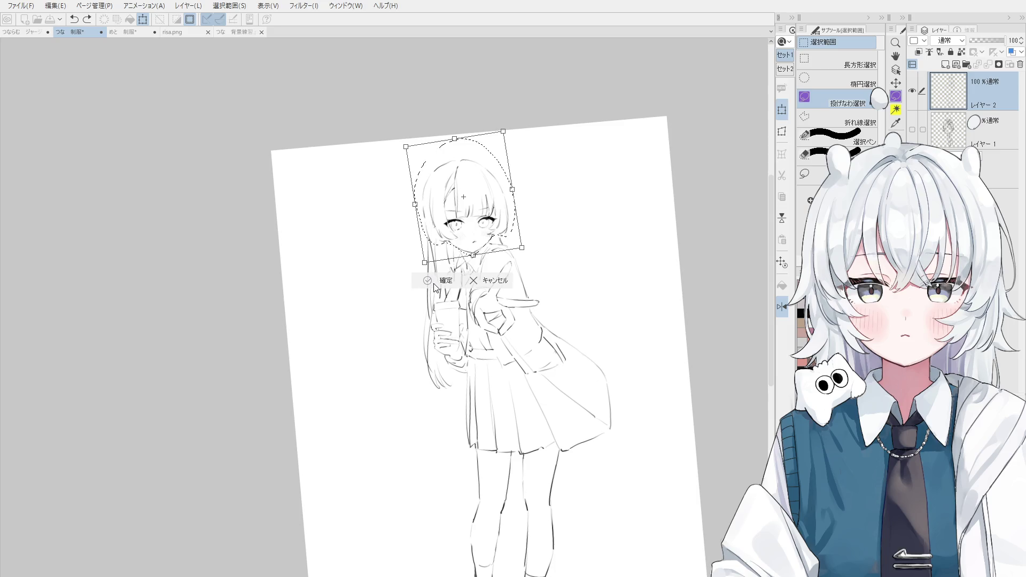
pyautogui.press('Return')
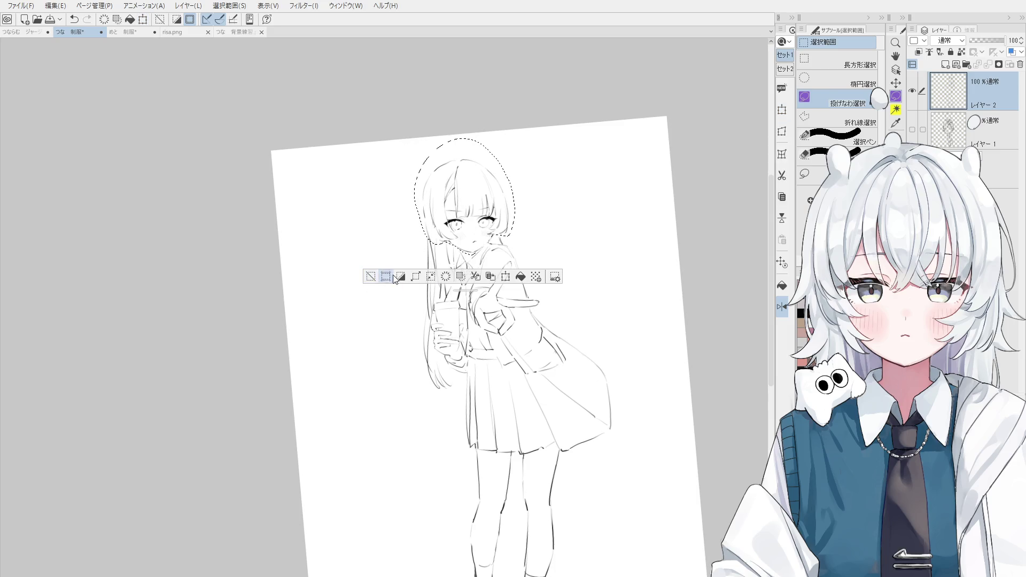
pyautogui.hotkey('ctrl', 'd')
# Reset the canvas rotation and tilt the view to work on the chin
pyautogui.press('p')
pyautogui.hotkey('ctrl', '@')
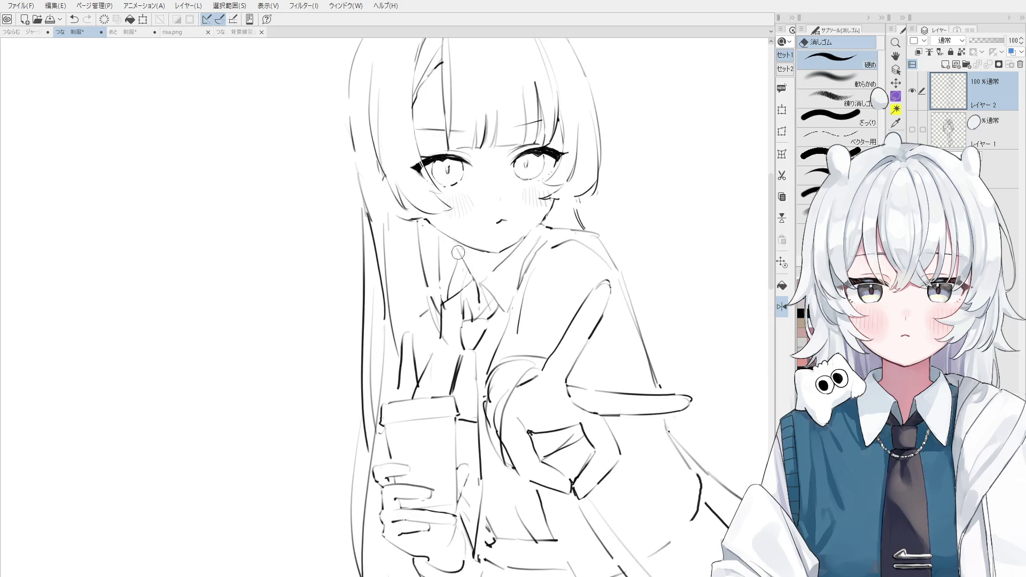
pyautogui.hotkey('ctrl', 'z')
pyautogui.hotkey('ctrl', 'y')
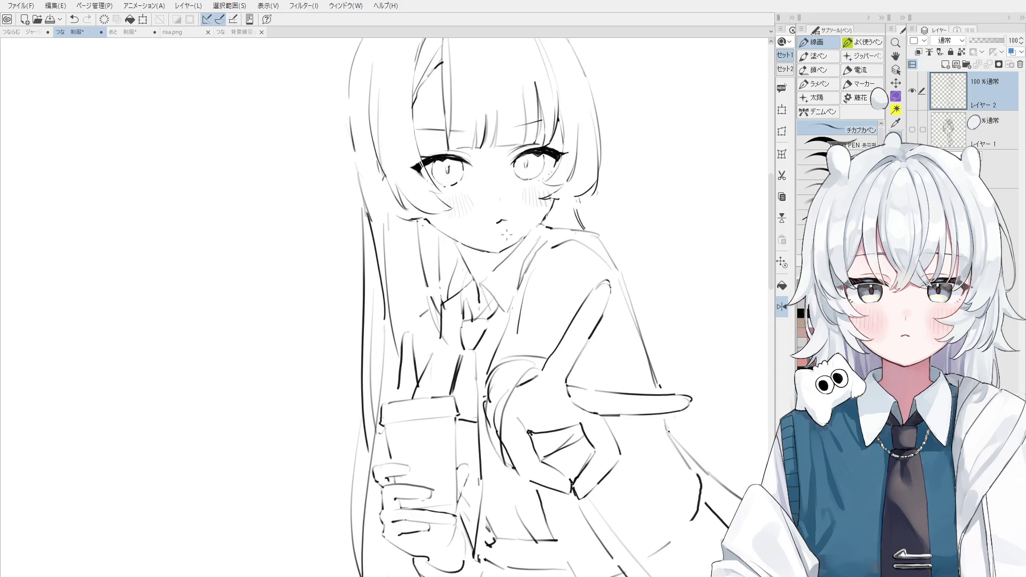
pyautogui.press('^')
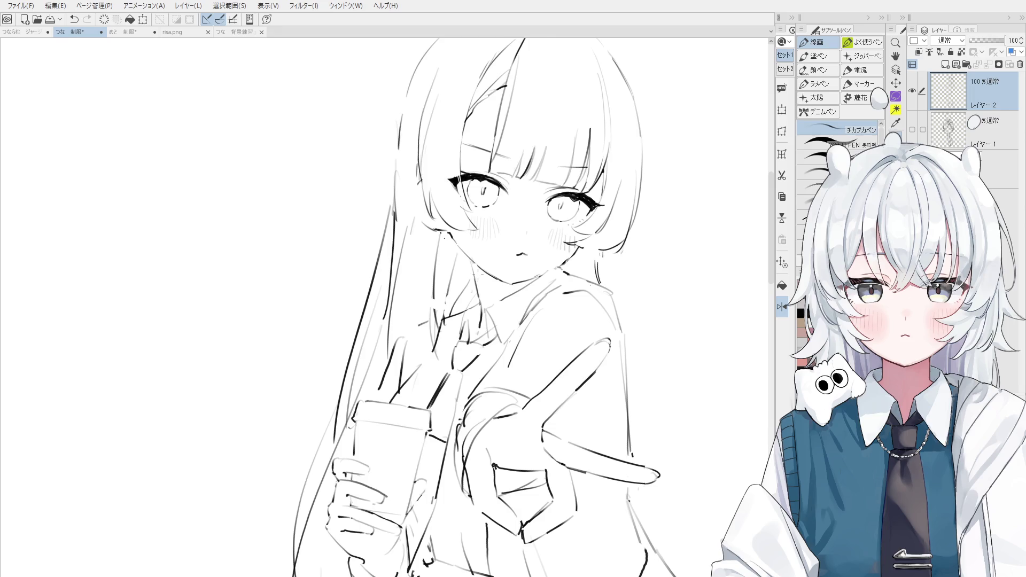
pyautogui.press('-')
# Zoom out to check the whole drawing, then zoom back in and rotate the view counter-clockwise
pyautogui.press('e')
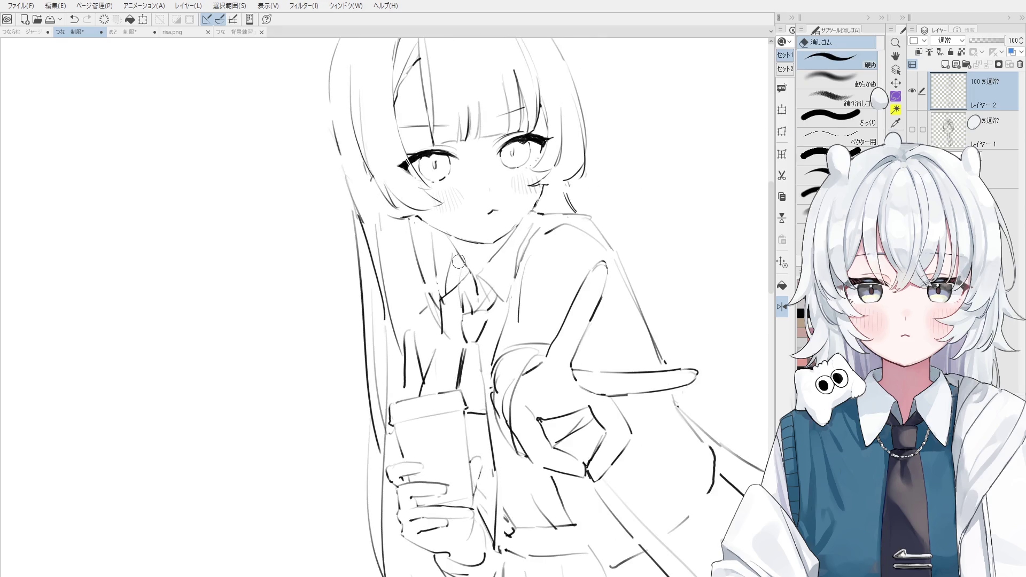
pyautogui.press('^')
pyautogui.press('^')
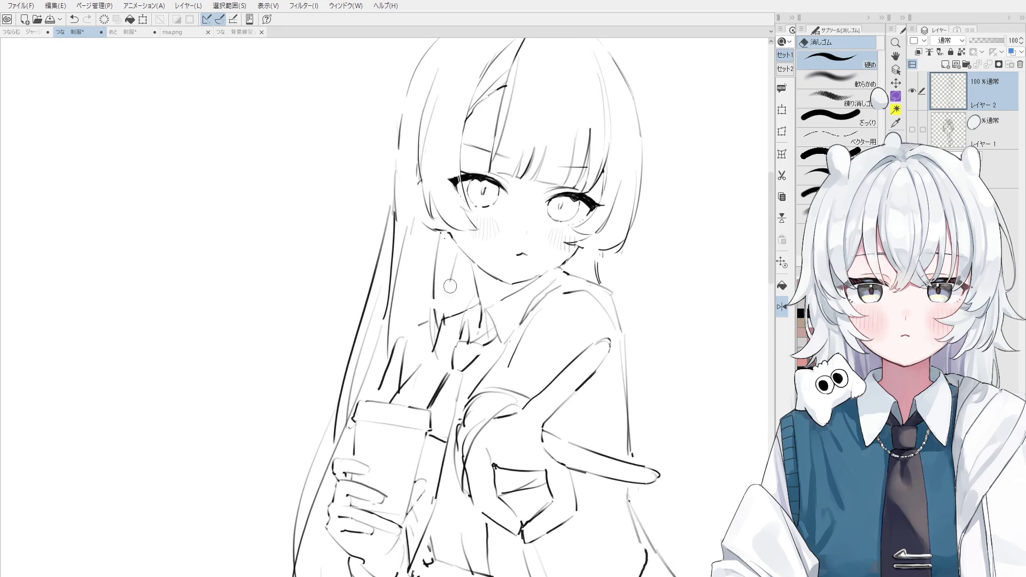
pyautogui.press('p')
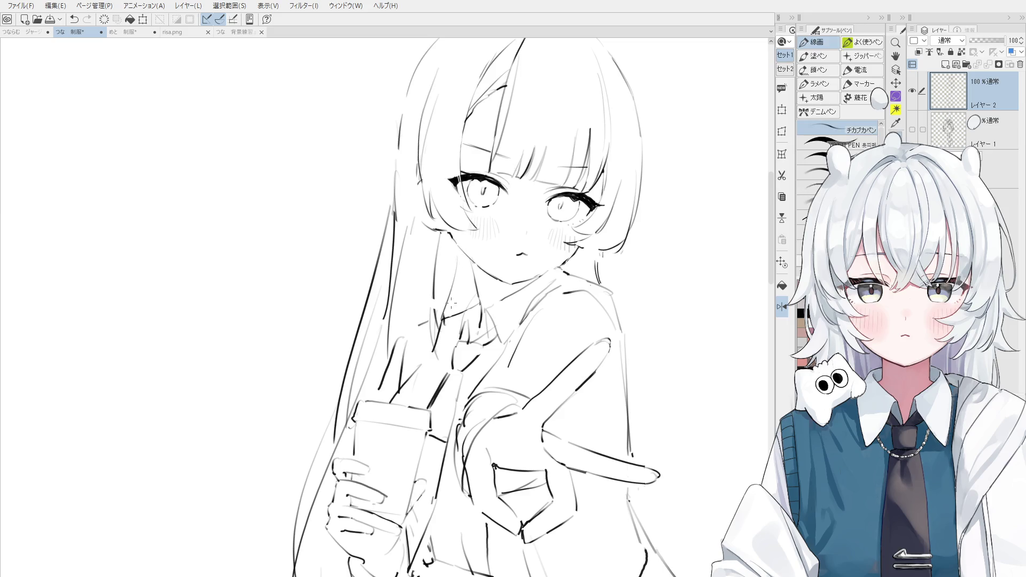
pyautogui.hotkey('ctrl', '-')
pyautogui.hotkey('ctrl', '+')
pyautogui.press('-')
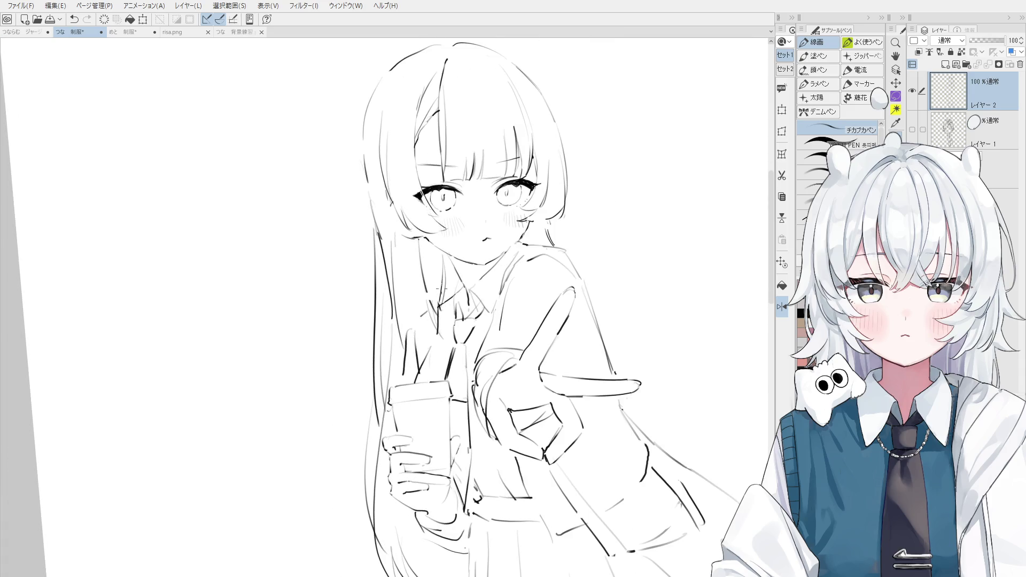
pyautogui.press('e')
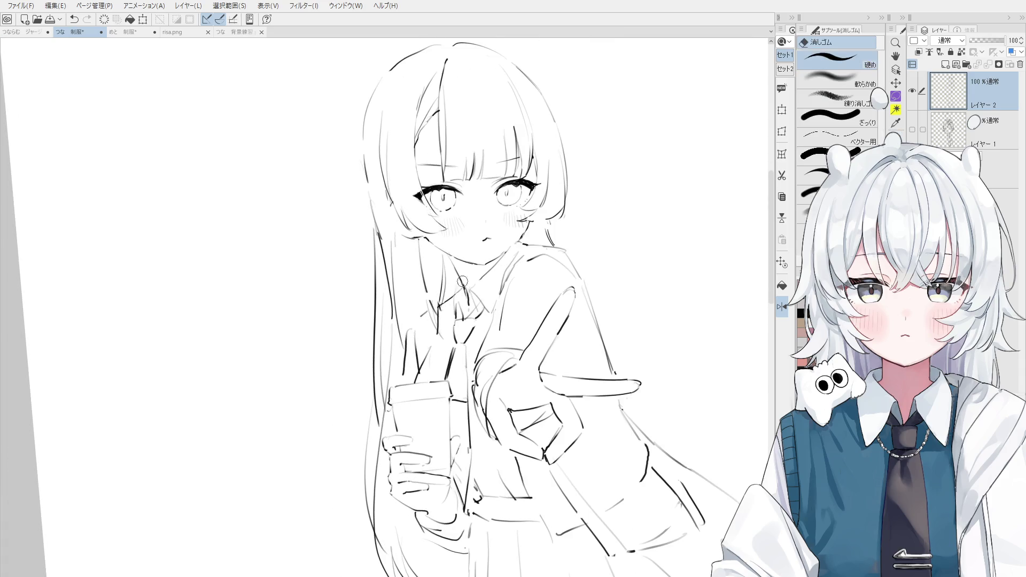
pyautogui.press('p')
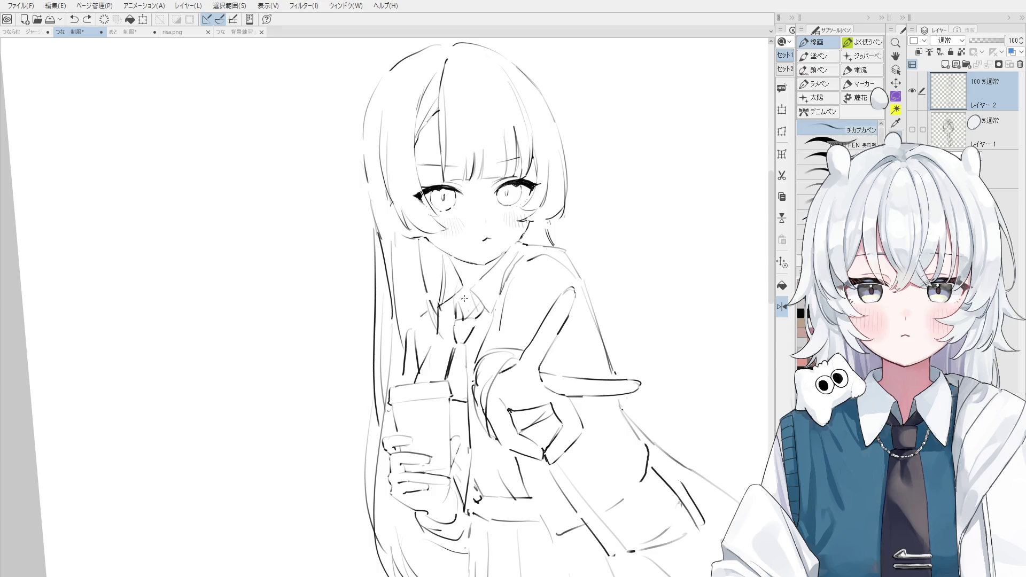
# Undo the last two strokes and center the face in the view
pyautogui.scroll(1, 463, 309)
pyautogui.scroll(1, 459, 288)
pyautogui.hotkey('ctrl', 'z')
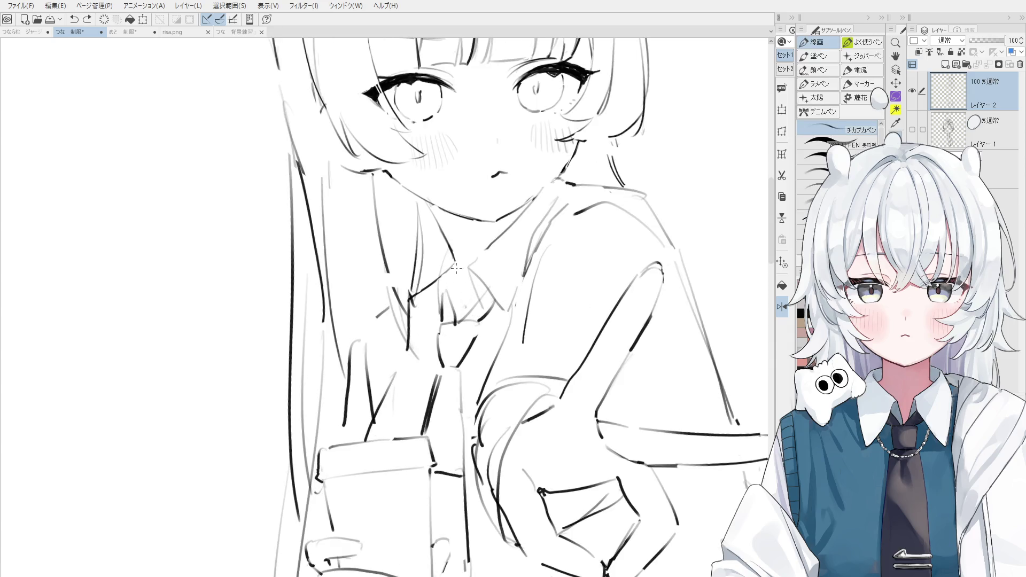
pyautogui.scroll(-1, 463, 292)
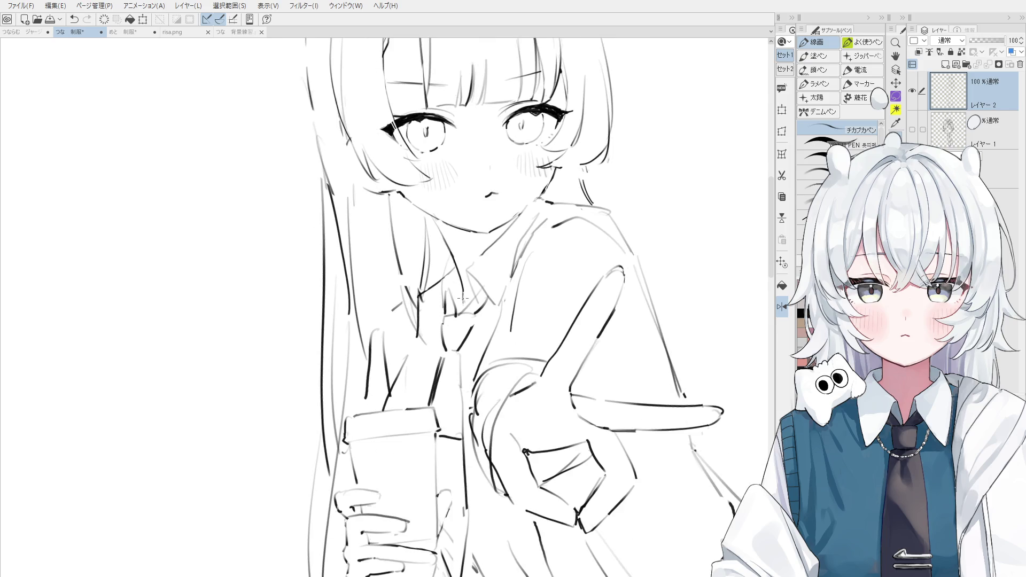
pyautogui.scroll(-1, 462, 297)
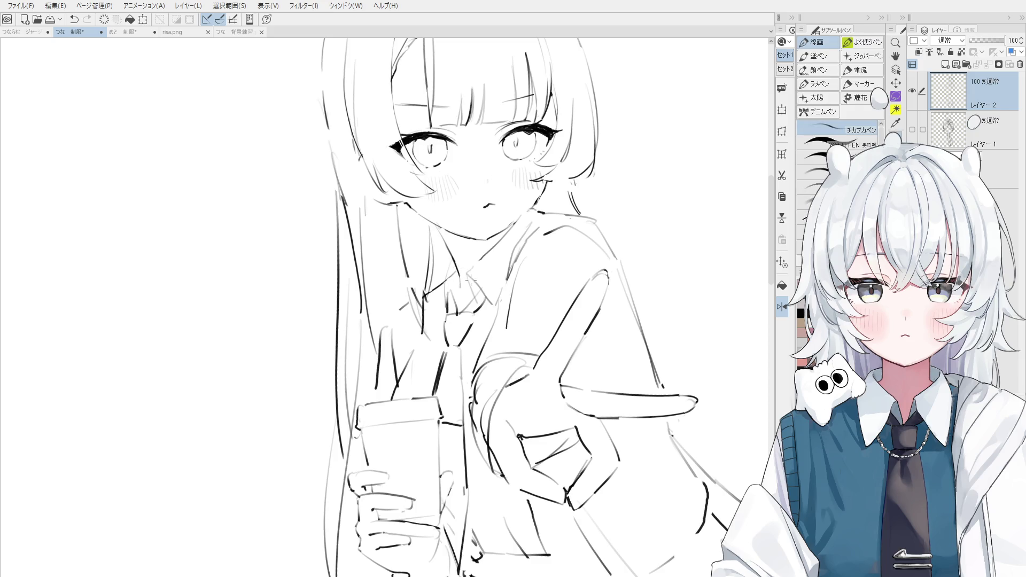
pyautogui.scroll(1, 469, 278)
pyautogui.scroll(1, 460, 240)
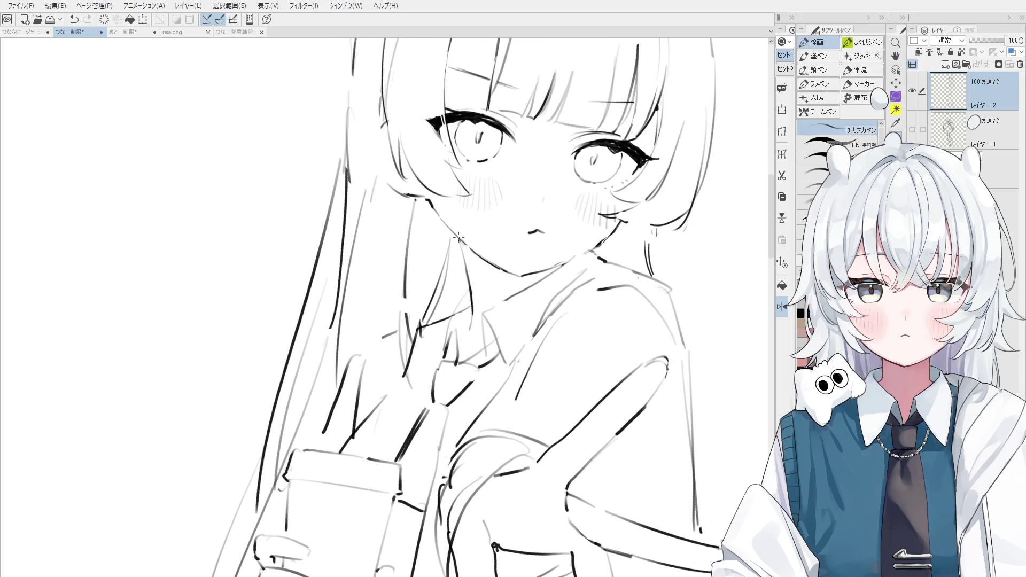
pyautogui.scroll(-1, 459, 238)
pyautogui.scroll(-1, 481, 240)
pyautogui.hotkey('ctrl', 'z')
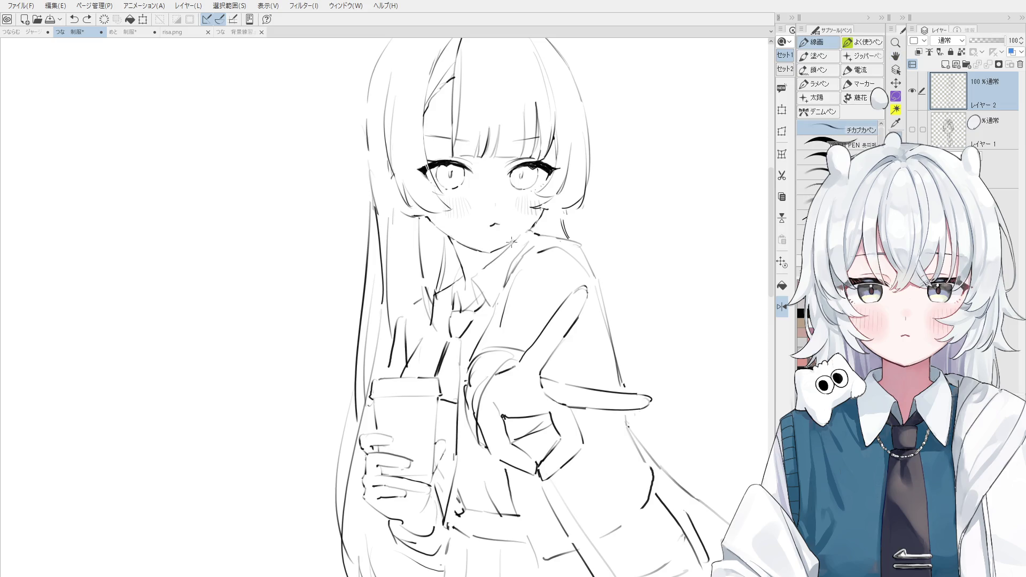
pyautogui.scroll(2, 509, 276)
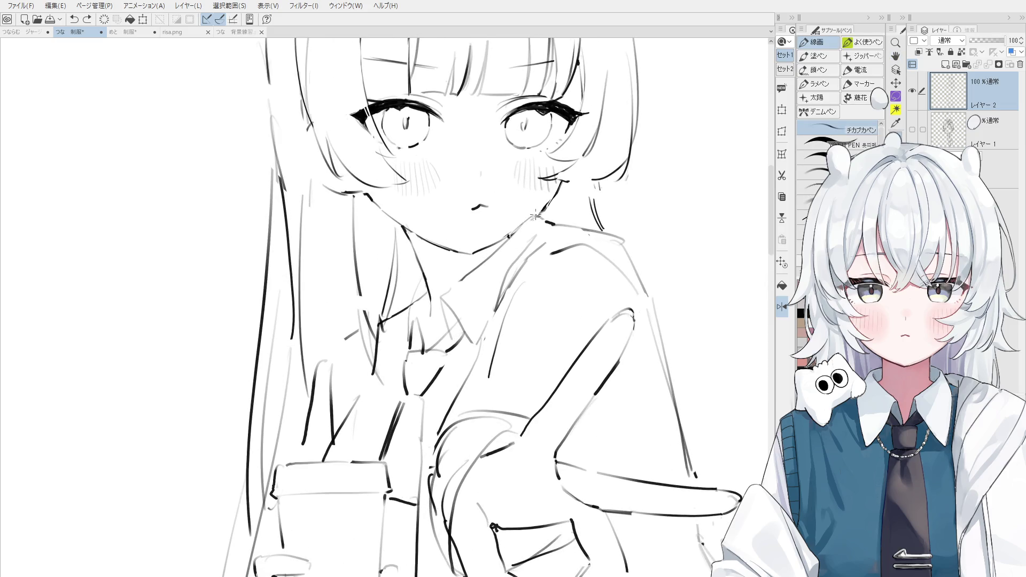
pyautogui.moveTo(331, 273); pyautogui.dragTo(464, 273)
pyautogui.scroll(2, 465, 273)
# Erase stray strokes near the chin and neck, then reposition the view so the face sits higher
pyautogui.press('e')
pyautogui.moveTo(398, 288)
pyautogui.mouseDown()
pyautogui.moveTo(342, 211)
pyautogui.moveTo(423, 340)
pyautogui.mouseUp()
pyautogui.press('p')
pyautogui.scroll(-3, 339, 192)
pyautogui.scroll(-1, 374, 254)
pyautogui.press('e')
pyautogui.press('h')
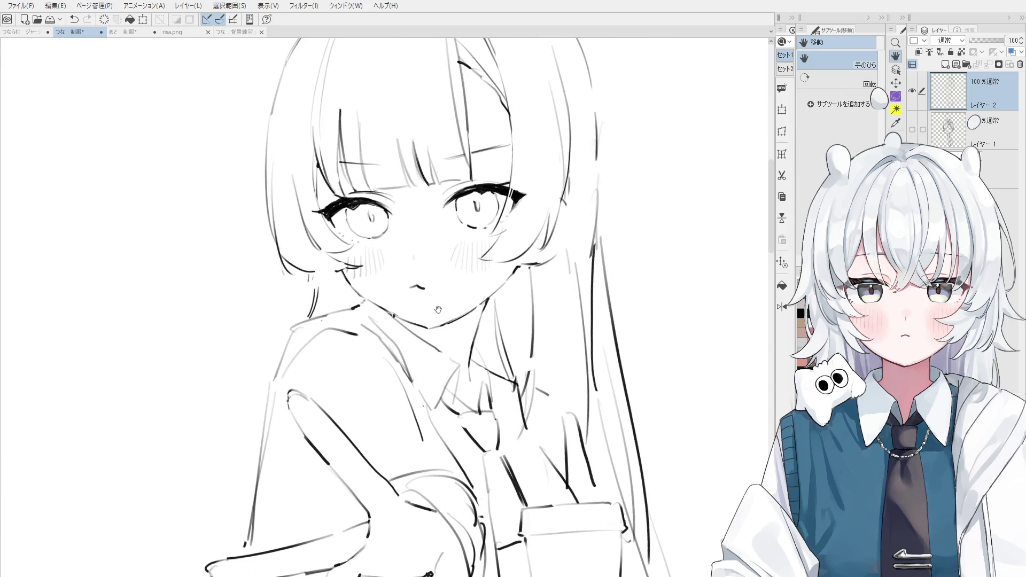
pyautogui.scroll(1, 422, 340)
pyautogui.press('p')
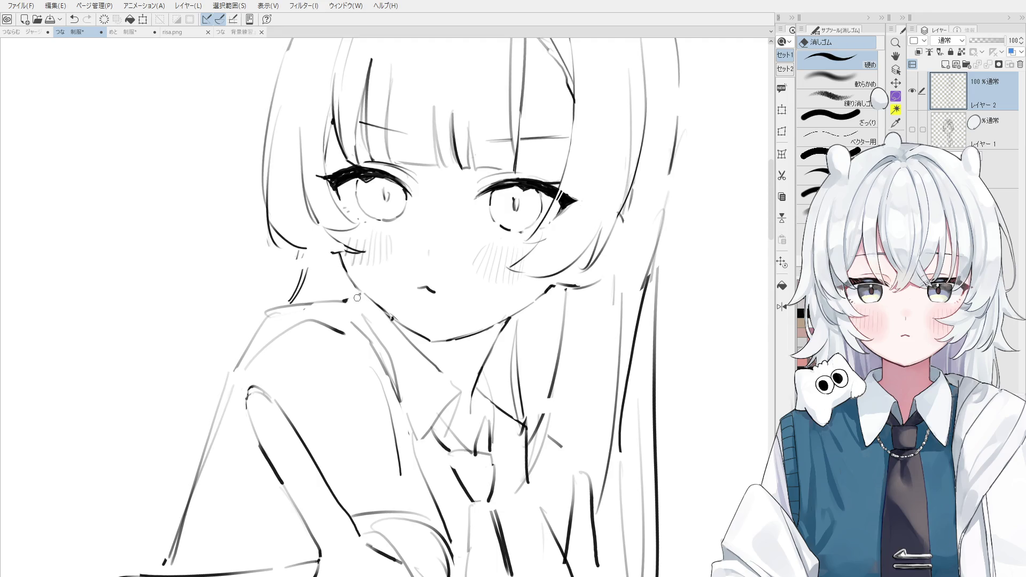
pyautogui.moveTo(354, 302); pyautogui.dragTo(379, 302)
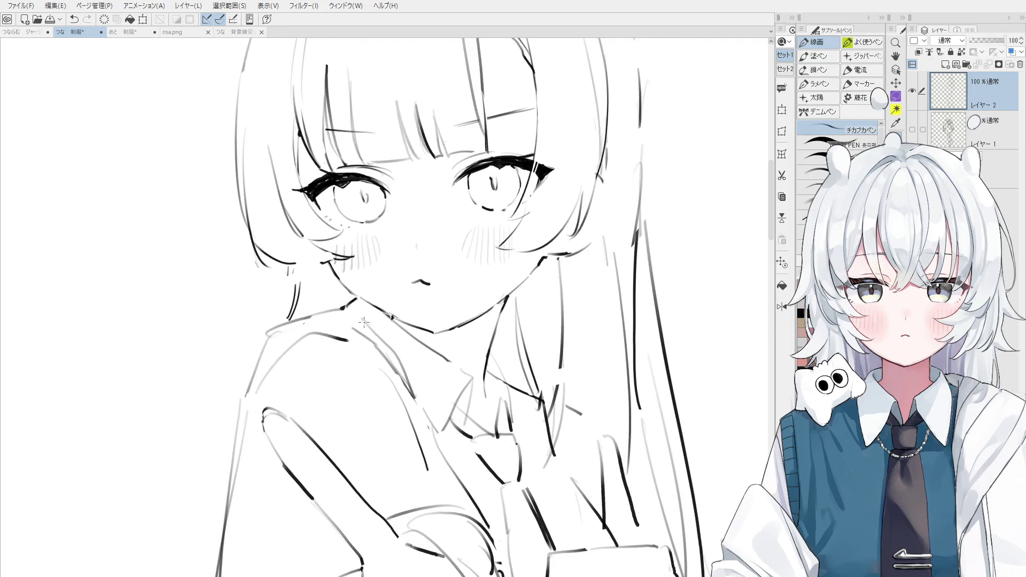
pyautogui.press('h')
pyautogui.press('e')
pyautogui.moveTo(342, 273); pyautogui.dragTo(332, 267)
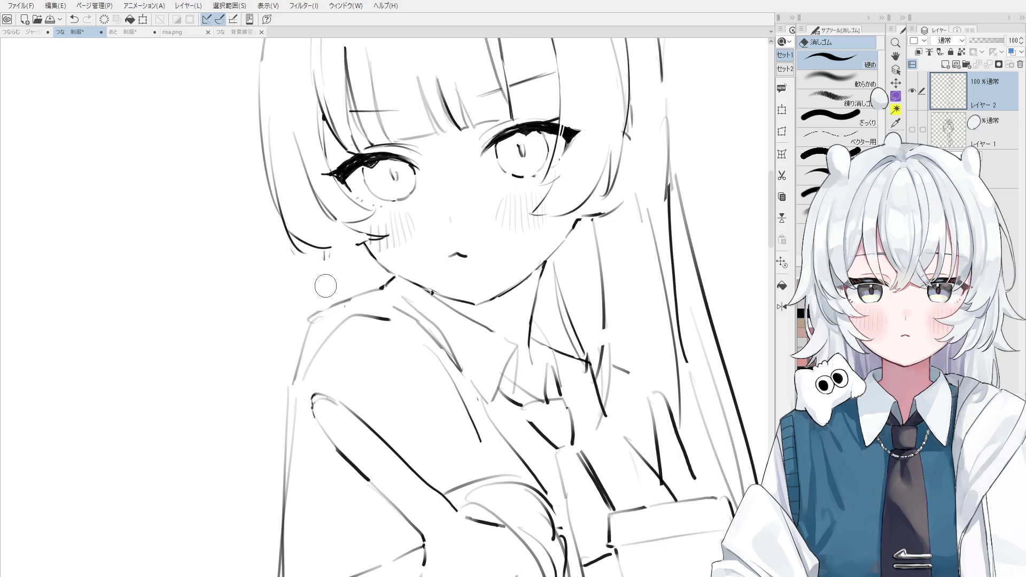
# Erase the neck line below the ear
pyautogui.scroll(-4, 331, 263)
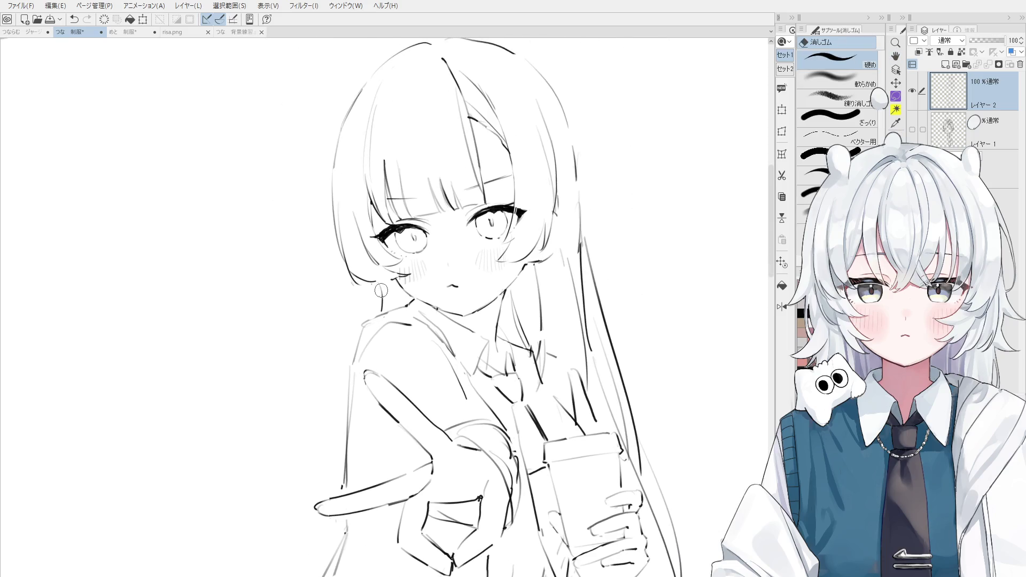
pyautogui.scroll(5, 362, 284)
pyautogui.moveTo(375, 283)
pyautogui.mouseDown()
pyautogui.moveTo(382, 329)
pyautogui.moveTo(415, 368)
pyautogui.moveTo(406, 366)
pyautogui.mouseUp()
pyautogui.press('p')
pyautogui.hotkey('ctrl', 'z')
# Try short neck strokes and collar marks, undoing each attempt
pyautogui.scroll(-2, 387, 285)
pyautogui.scroll(-1, 388, 285)
pyautogui.hotkey('ctrl', 'z')
pyautogui.scroll(-1, 415, 345)
pyautogui.scroll(2, 415, 345)
pyautogui.hotkey('ctrl', 'z')
pyautogui.moveTo(422, 322); pyautogui.dragTo(419, 356)
pyautogui.hotkey('ctrl', 'z')
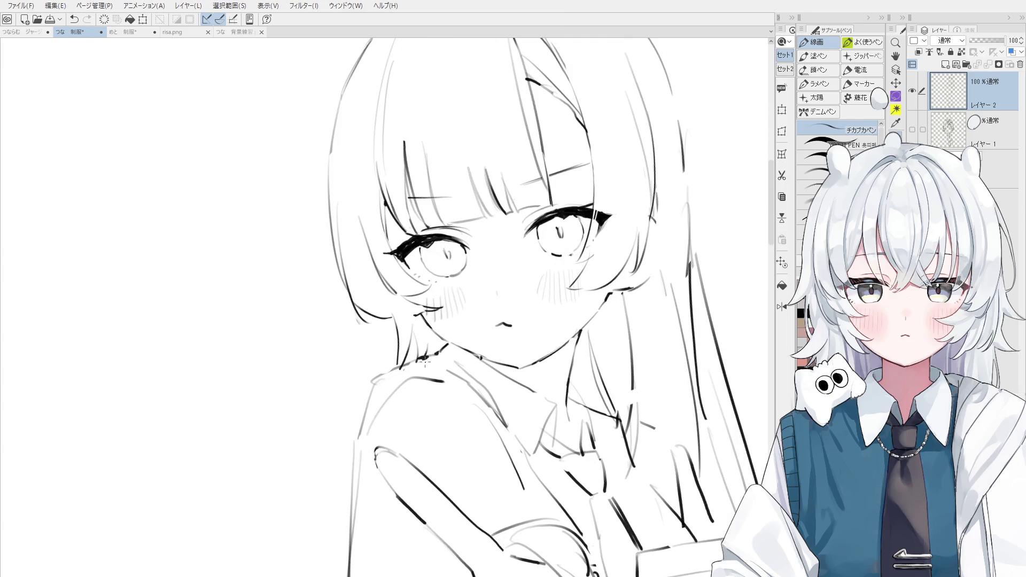
pyautogui.moveTo(417, 365)
pyautogui.mouseDown()
pyautogui.moveTo(435, 360)
pyautogui.moveTo(435, 348)
pyautogui.mouseUp()
pyautogui.hotkey('ctrl', 'z')
pyautogui.hotkey('ctrl', 'z')
pyautogui.scroll(-5, 434, 344)
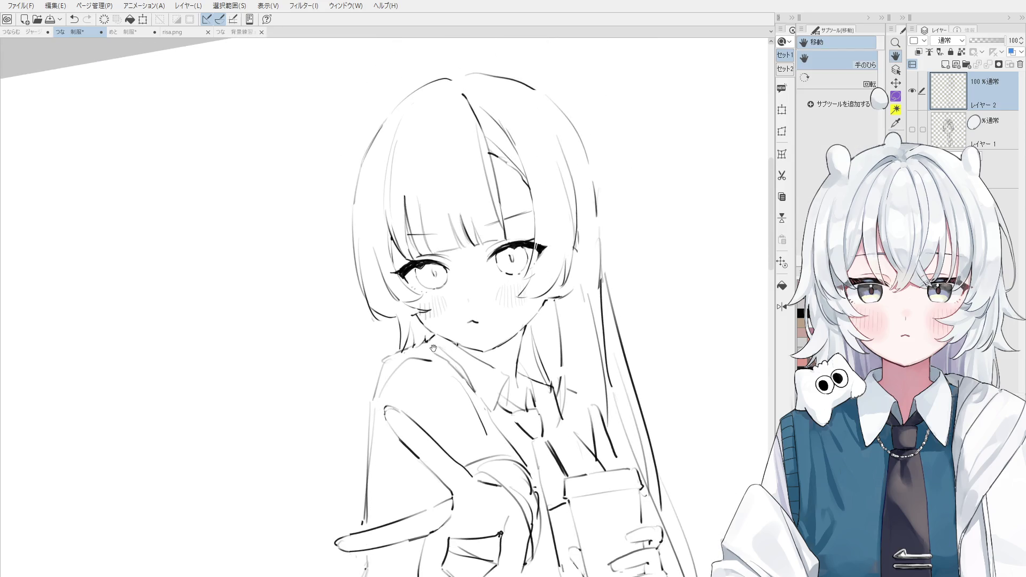
# Redraw the long hair strand to the right of the face
pyautogui.press('-')
pyautogui.scroll(3, 497, 240)
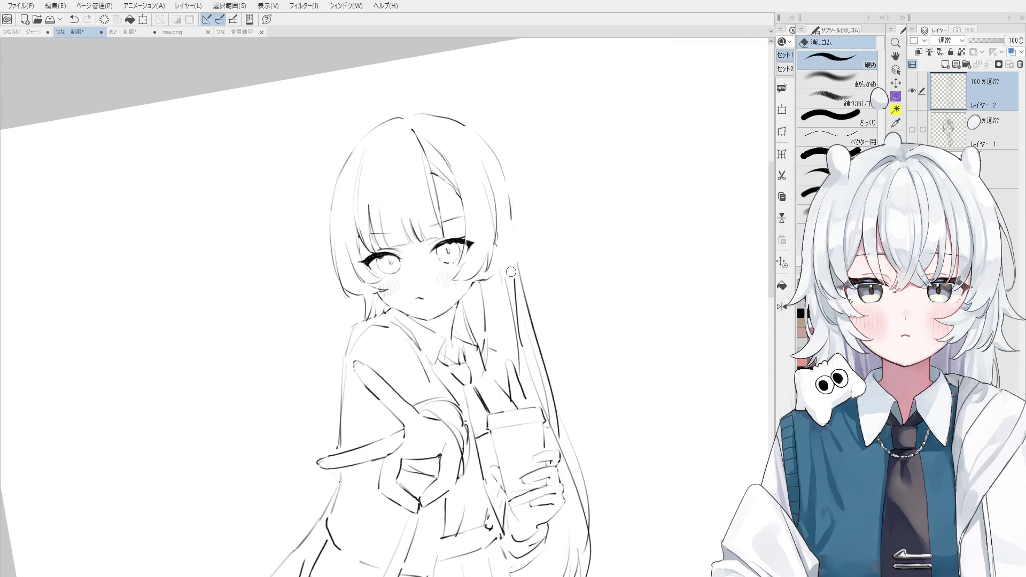
pyautogui.press('p')
pyautogui.hotkey('ctrl', 'z')
pyautogui.moveTo(511, 215); pyautogui.dragTo(515, 270)
pyautogui.hotkey('ctrl', 'z')
pyautogui.moveTo(511, 216); pyautogui.dragTo(516, 270)
# Rotate and pan the view around the head, then erase the hair line on the right
pyautogui.press('e')
pyautogui.press('h')
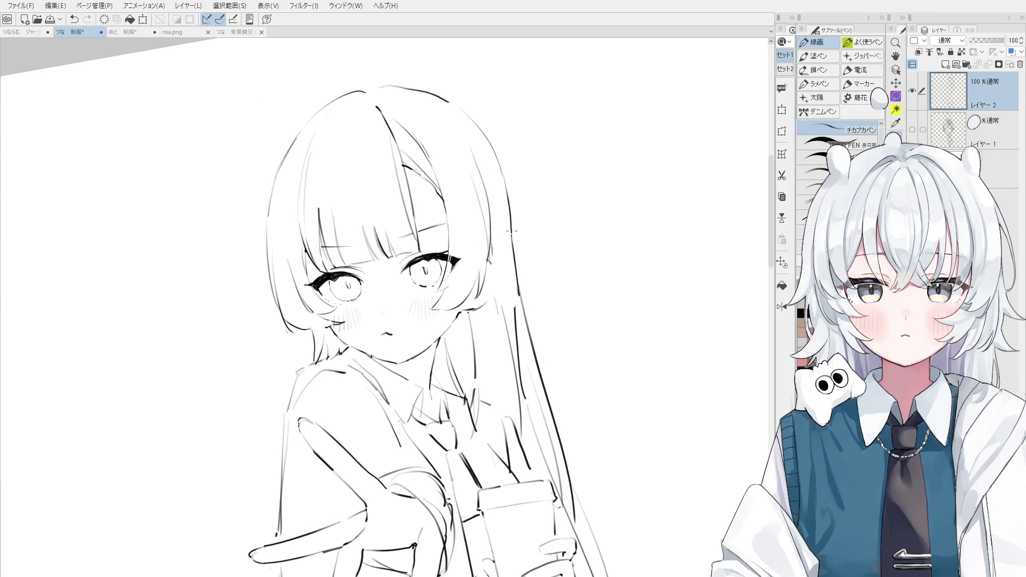
pyautogui.moveTo(450, 196)
pyautogui.mouseDown()
pyautogui.moveTo(419, 247)
pyautogui.moveTo(323, 254)
pyautogui.mouseUp()
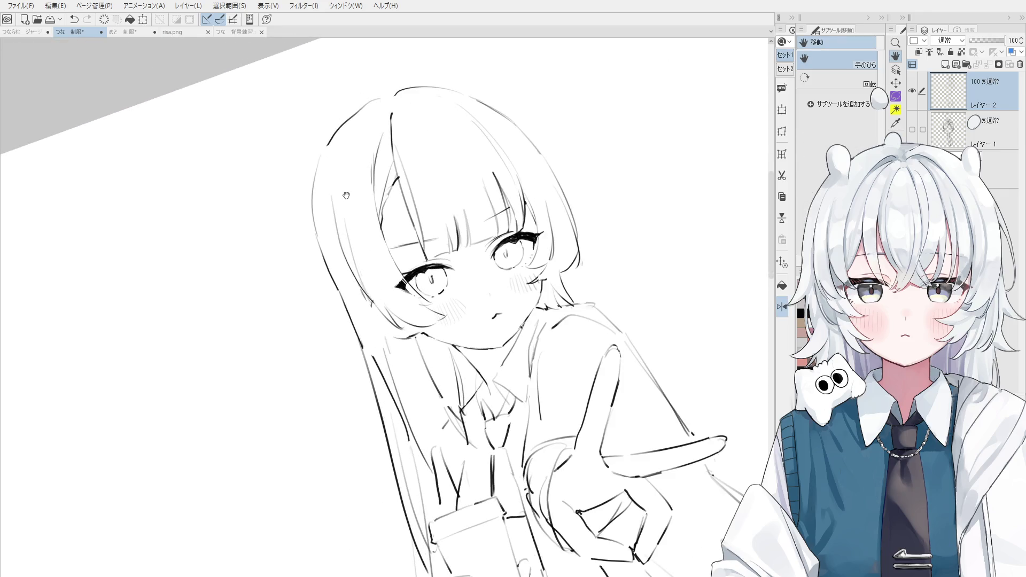
pyautogui.press('p')
pyautogui.press('e')
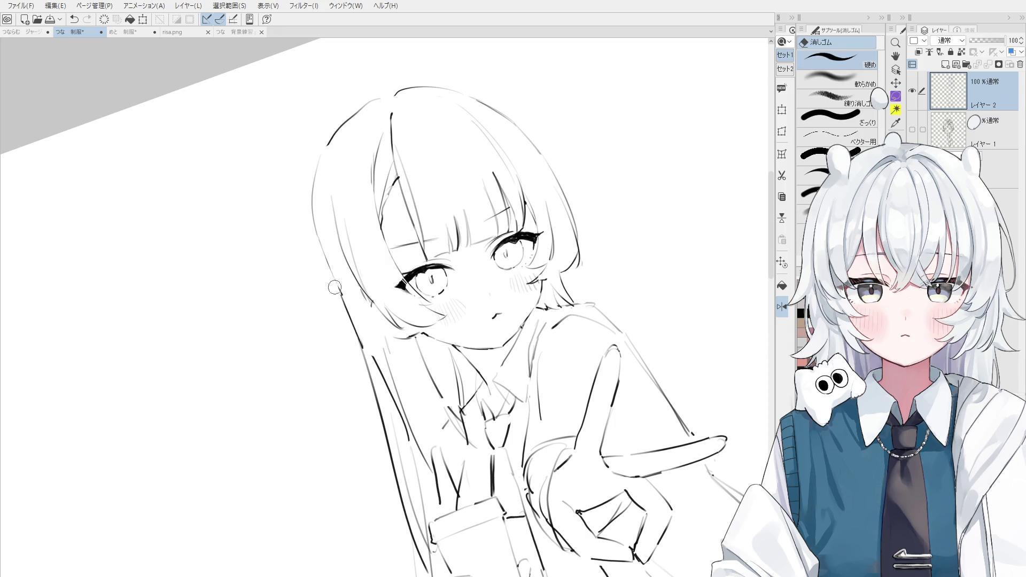
pyautogui.moveTo(332, 261); pyautogui.dragTo(388, 278)
pyautogui.press('p')
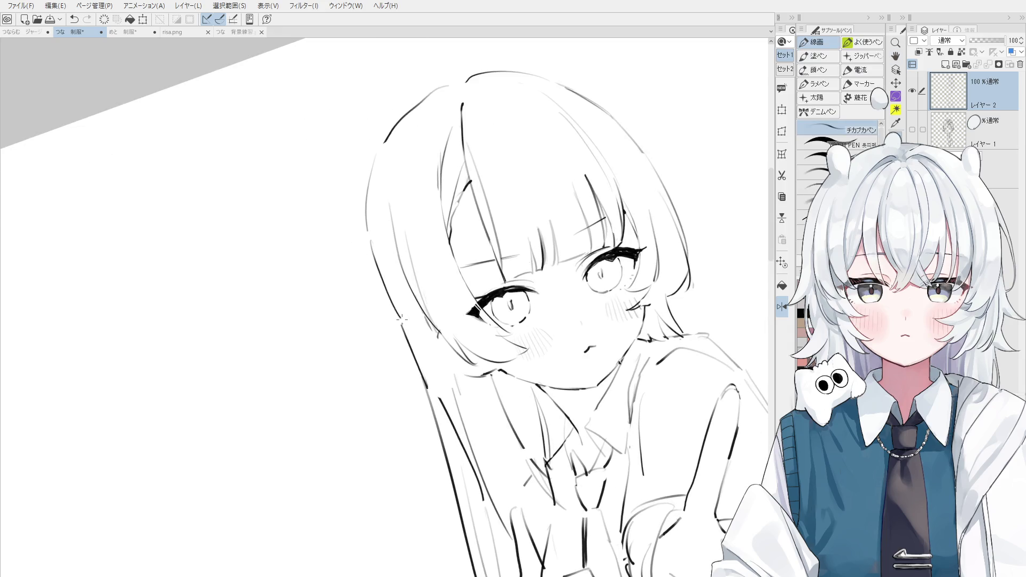
pyautogui.press('e')
pyautogui.moveTo(401, 334); pyautogui.dragTo(411, 409)
# Redraw the right-hand hair line down toward the shoulder, retrying the stroke
pyautogui.press('p')
pyautogui.press('e')
pyautogui.press('p')
pyautogui.moveTo(401, 326); pyautogui.dragTo(415, 397)
pyautogui.press('e')
pyautogui.press('p')
pyautogui.moveTo(405, 335); pyautogui.dragTo(431, 412)
pyautogui.hotkey('ctrl', 'z')
pyautogui.hotkey('ctrl', 'z')
pyautogui.moveTo(404, 332); pyautogui.dragTo(470, 460)
# Redraw the strokes along the hair and collar, undoing and retrying them
pyautogui.press('e')
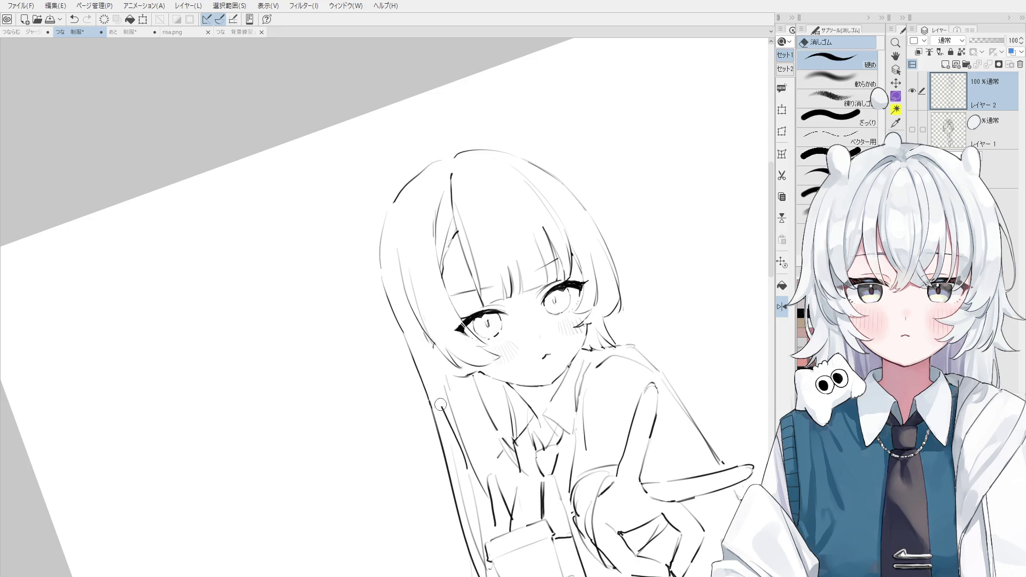
pyautogui.press('p')
pyautogui.moveTo(485, 499)
pyautogui.mouseDown()
pyautogui.moveTo(458, 404)
pyautogui.moveTo(484, 483)
pyautogui.mouseUp()
pyautogui.hotkey('ctrl', 'z')
pyautogui.scroll(-2, 446, 397)
pyautogui.moveTo(457, 409); pyautogui.dragTo(486, 492)
pyautogui.hotkey('ctrl', 'z')
pyautogui.moveTo(464, 434)
pyautogui.mouseDown()
pyautogui.moveTo(487, 505)
pyautogui.moveTo(436, 446)
pyautogui.mouseUp()
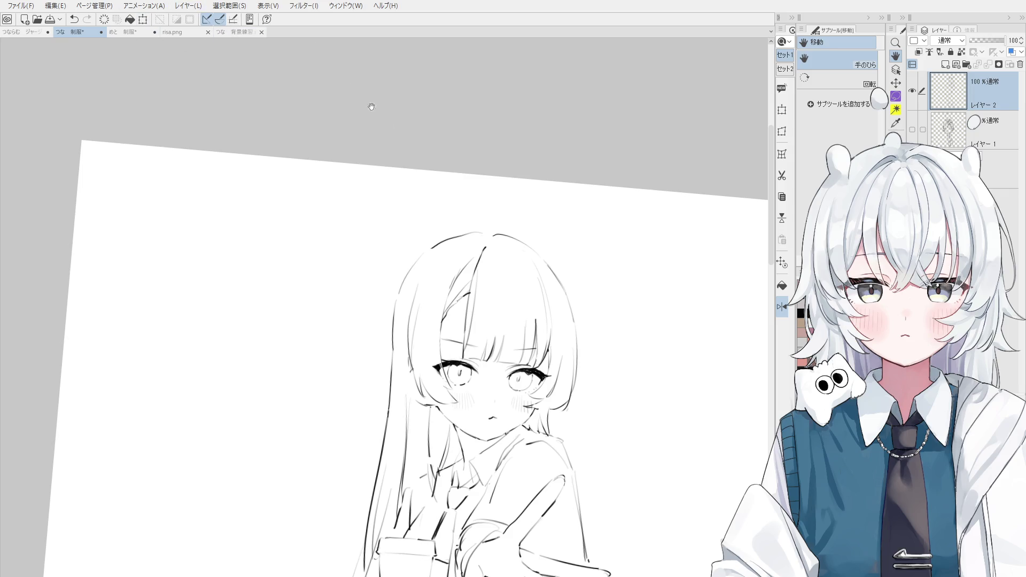
# Try a longer hair line down the right side of the face, then undo it
pyautogui.press('-')
pyautogui.press('e')
pyautogui.scroll(3, 569, 320)
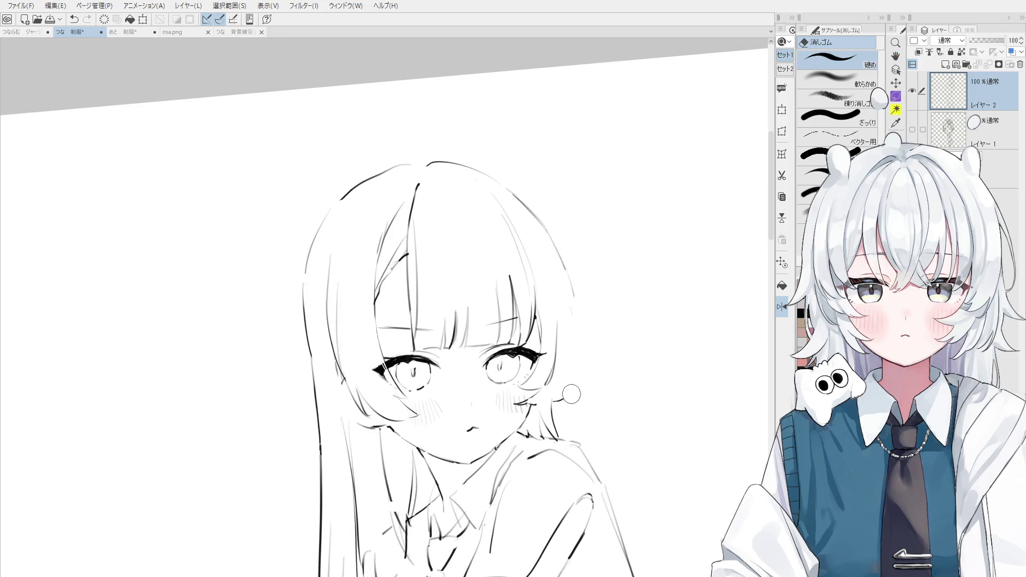
pyautogui.press('p')
pyautogui.moveTo(574, 298); pyautogui.dragTo(556, 414)
pyautogui.hotkey('ctrl', 'z')
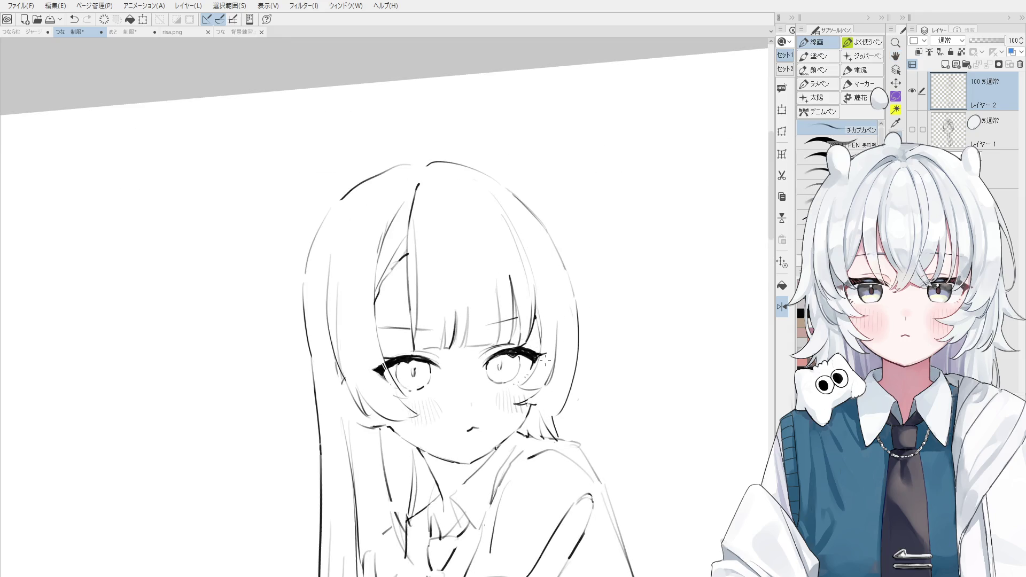
# Redraw the left hair line down past the shoulder with a lower strand
pyautogui.press('-')
pyautogui.press('e')
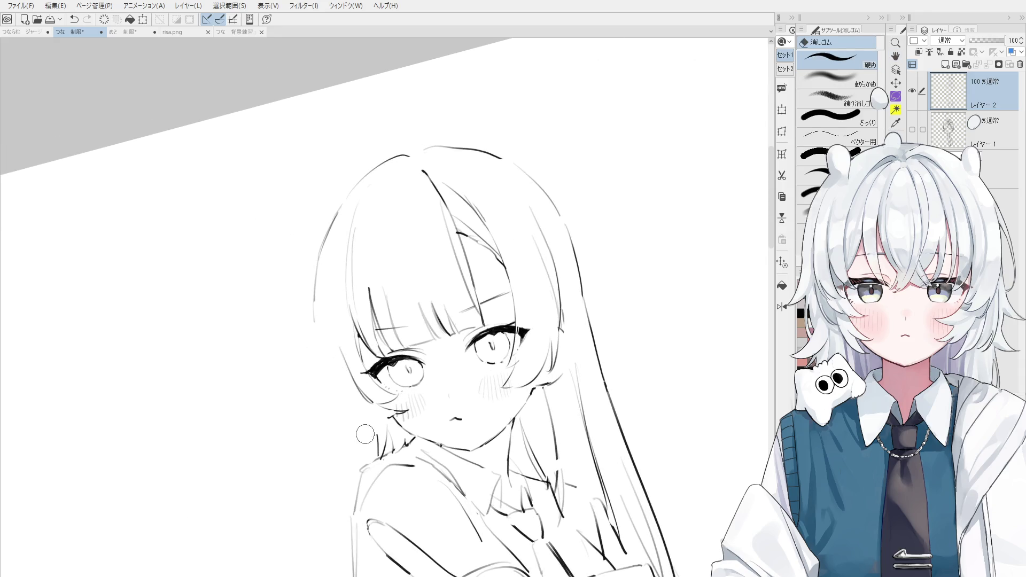
pyautogui.press('p')
pyautogui.moveTo(321, 312); pyautogui.dragTo(358, 422)
pyautogui.hotkey('ctrl', 'z')
pyautogui.moveTo(310, 303); pyautogui.dragTo(359, 425)
pyautogui.moveTo(327, 362)
pyautogui.mouseDown()
pyautogui.moveTo(354, 421)
pyautogui.moveTo(321, 347)
pyautogui.moveTo(348, 420)
pyautogui.mouseUp()
# Draw the long left hair line to the shoulder, discarding the short inner stroke
pyautogui.press('e')
pyautogui.press('p')
pyautogui.hotkey('ctrl', 'z')
pyautogui.moveTo(318, 338); pyautogui.dragTo(351, 433)
pyautogui.moveTo(331, 396); pyautogui.dragTo(368, 427)
pyautogui.hotkey('ctrl', 'z')
# Redraw the small blush strokes on the girl's cheek
pyautogui.press('e')
pyautogui.press('p')
pyautogui.hotkey('ctrl', 'z')
pyautogui.hotkey('ctrl', 'z')
pyautogui.hotkey('ctrl', 'z')
pyautogui.moveTo(328, 400); pyautogui.dragTo(361, 434)
pyautogui.scroll(-2, 370, 409)
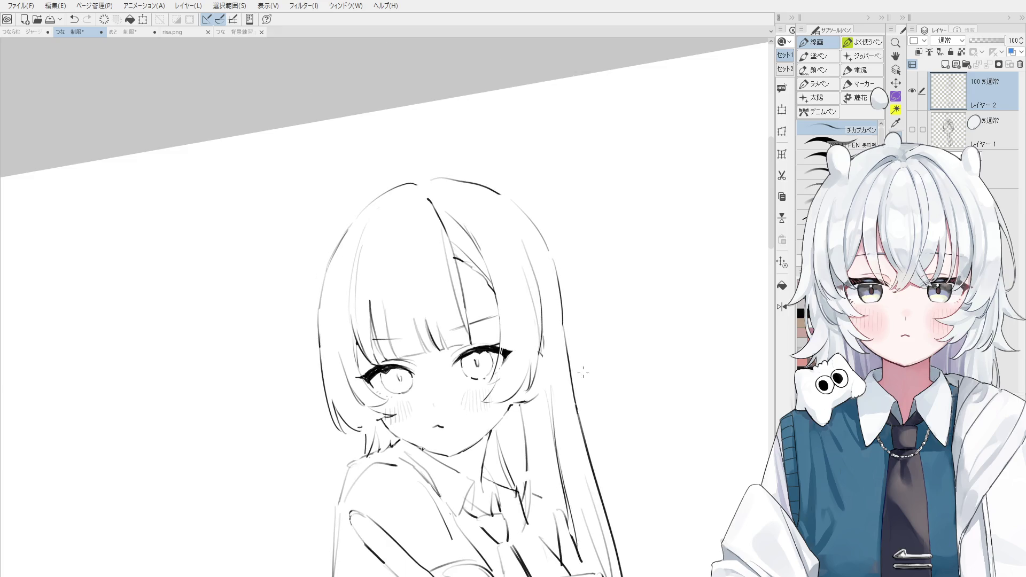
# Erase faint lines in the right hair and retry the strokes right of the face
pyautogui.press('e')
pyautogui.moveTo(549, 354); pyautogui.dragTo(523, 269)
pyautogui.press('p')
pyautogui.moveTo(483, 208)
pyautogui.mouseDown()
pyautogui.moveTo(540, 329)
pyautogui.moveTo(510, 234)
pyautogui.moveTo(555, 347)
pyautogui.mouseUp()
pyautogui.hotkey('ctrl', 'z')
# Add a short hair strand beside the right of the face
pyautogui.press('h')
pyautogui.press('p')
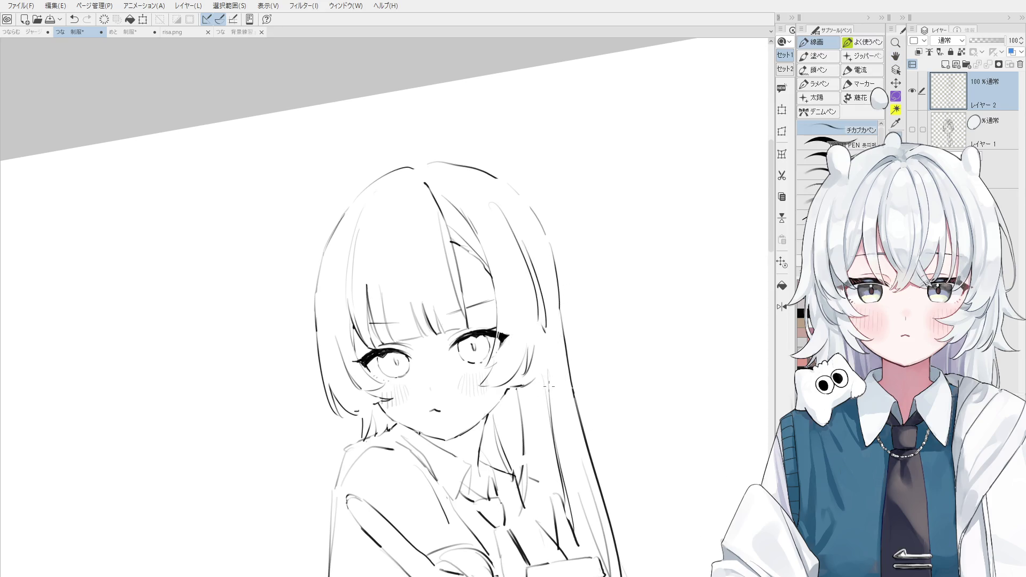
pyautogui.moveTo(526, 350); pyautogui.dragTo(516, 373)
pyautogui.hotkey('ctrl', 'z')
pyautogui.moveTo(522, 337); pyautogui.dragTo(503, 384)
pyautogui.scroll(-4, 503, 346)
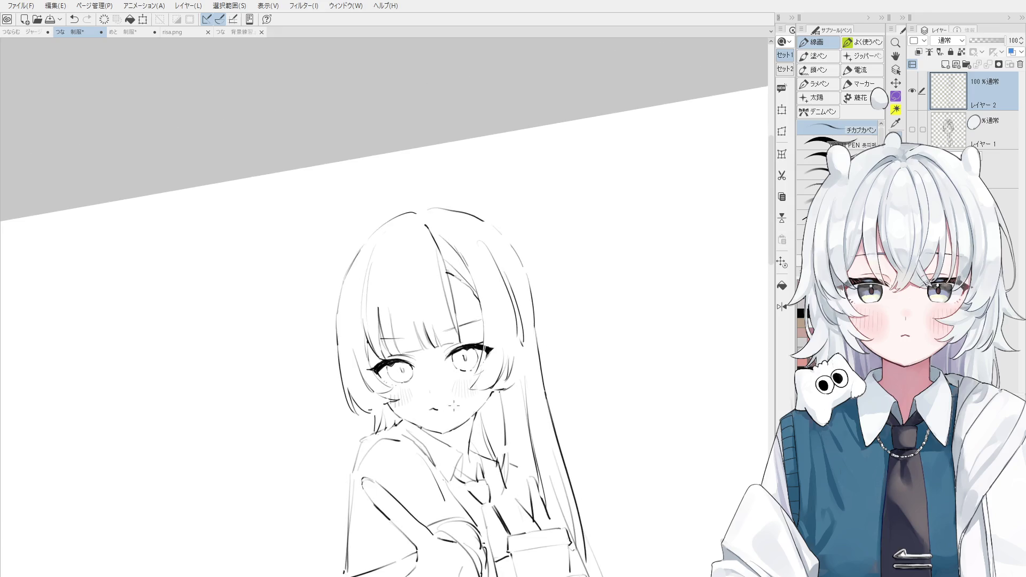
# Redraw the hair strands right of the face so they reach past the shoulder
pyautogui.press('e')
pyautogui.scroll(3, 503, 347)
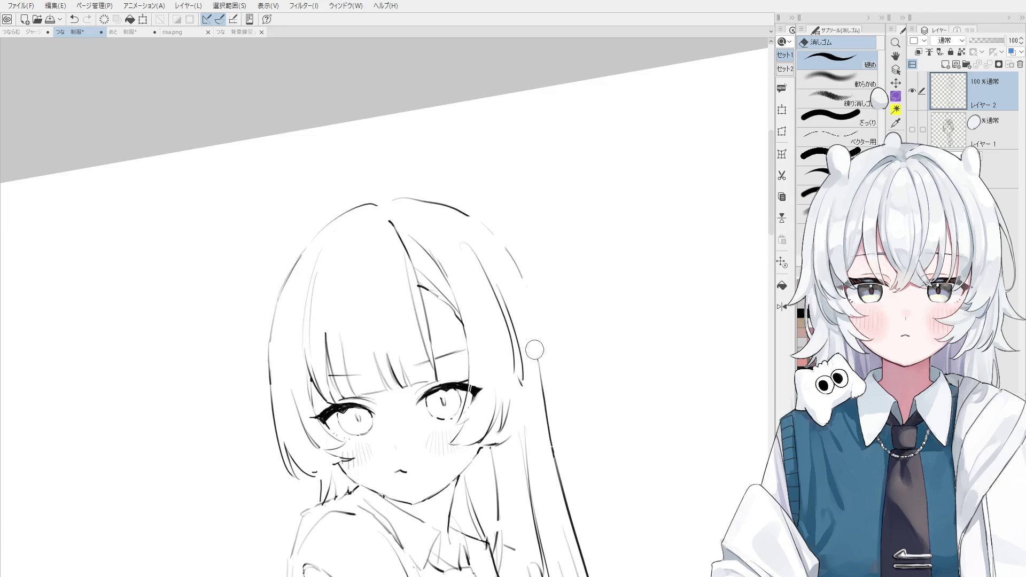
pyautogui.press('p')
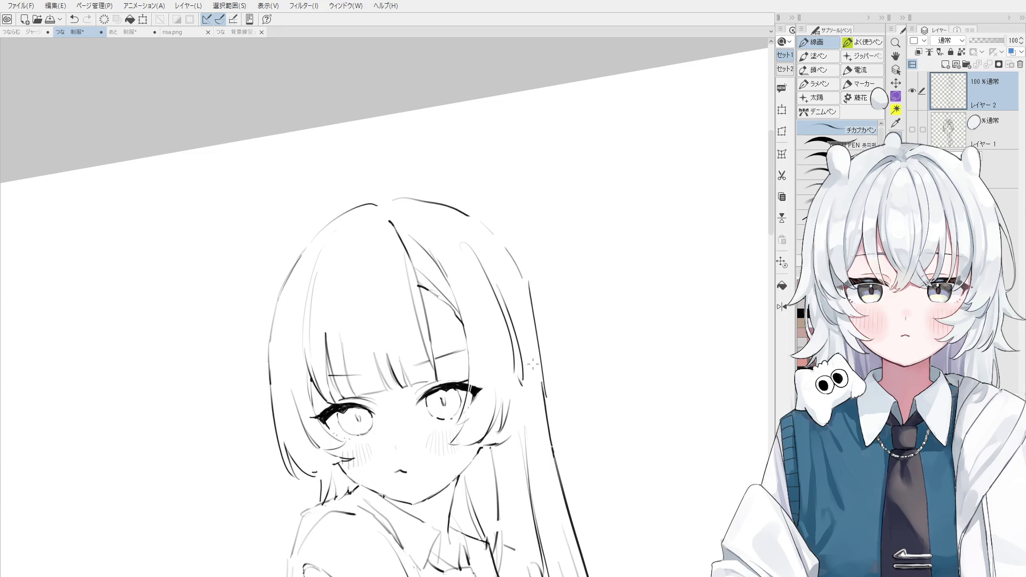
pyautogui.scroll(-1, 535, 369)
pyautogui.scroll(-1, 535, 369)
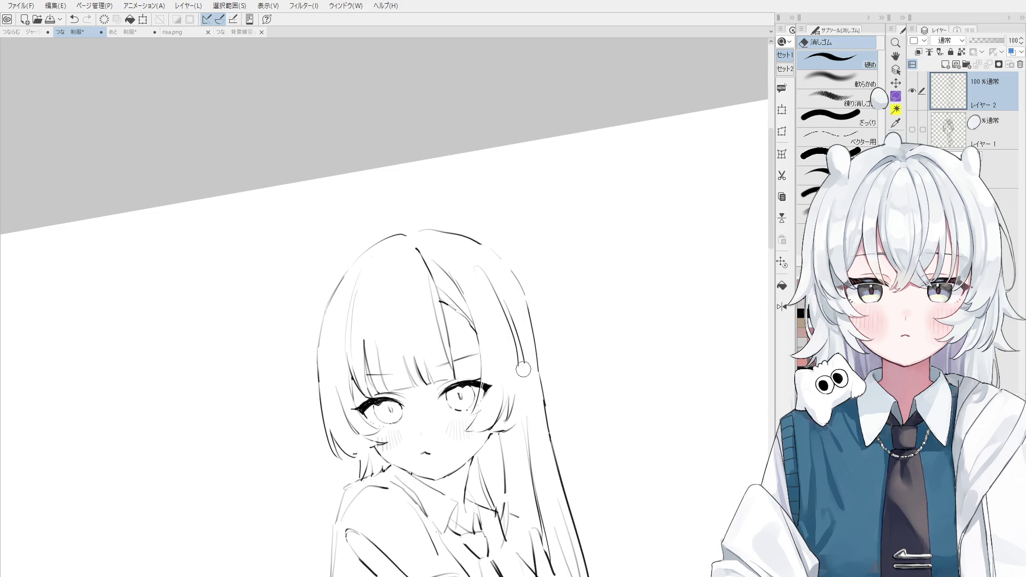
pyautogui.moveTo(474, 251); pyautogui.dragTo(516, 316)
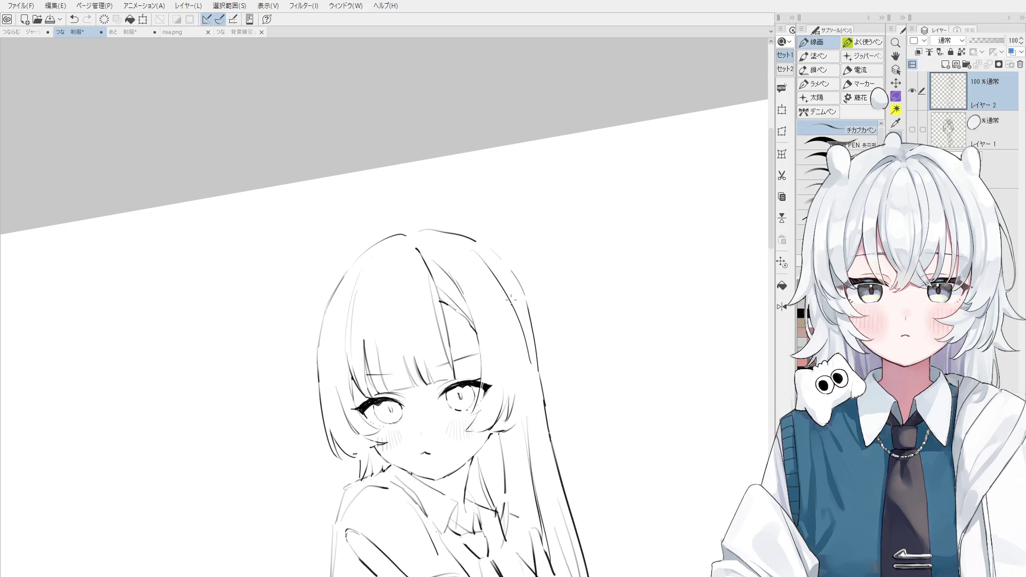
pyautogui.hotkey('ctrl', 'z')
pyautogui.moveTo(488, 260); pyautogui.dragTo(526, 349)
# Try another strand and a small lower stroke beside the face, undoing both
pyautogui.moveTo(505, 278); pyautogui.dragTo(531, 426)
pyautogui.hotkey('ctrl', 'z')
pyautogui.scroll(-2, 519, 394)
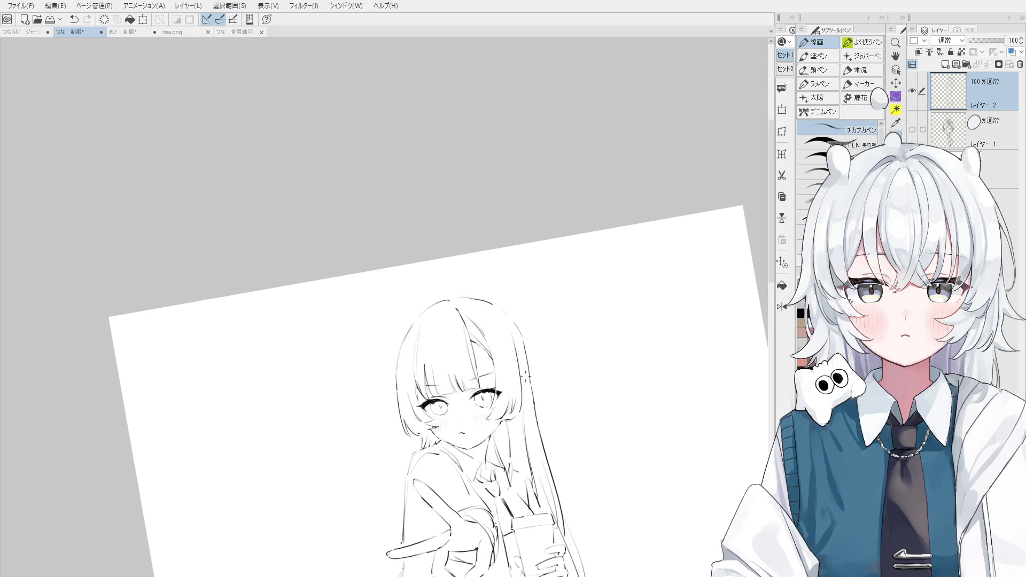
pyautogui.press('e')
pyautogui.press('p')
pyautogui.hotkey('ctrl', 'z')
pyautogui.moveTo(512, 391)
pyautogui.mouseDown()
pyautogui.moveTo(516, 415)
pyautogui.moveTo(500, 415)
pyautogui.mouseUp()
pyautogui.hotkey('ctrl', 'z')
# Retry the short hair stroke on the right side of the face
pyautogui.scroll(1, 514, 384)
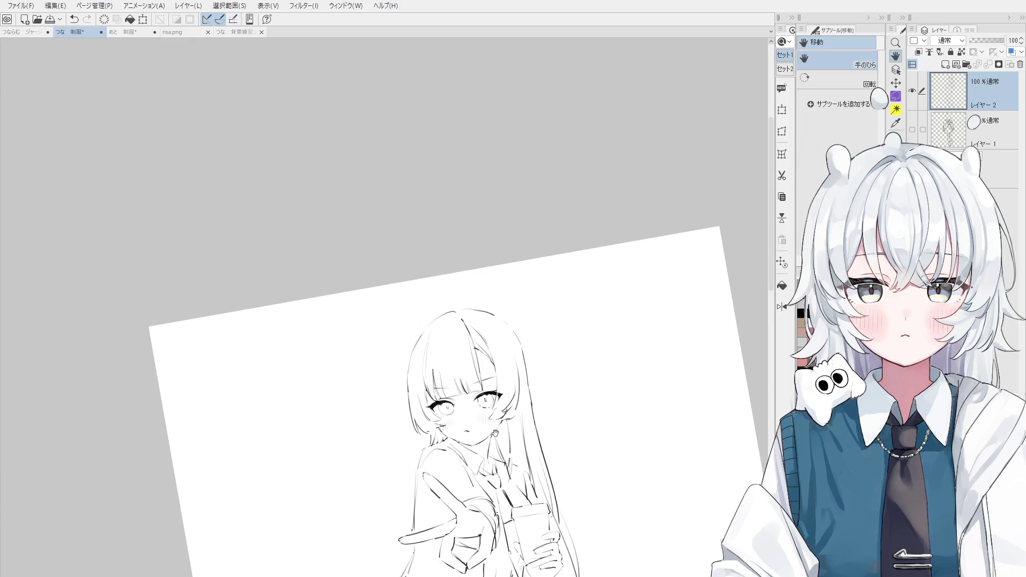
pyautogui.scroll(2, 514, 383)
pyautogui.scroll(2, 515, 384)
pyautogui.hotkey('ctrl', 'z')
pyautogui.moveTo(518, 343); pyautogui.dragTo(526, 358)
pyautogui.hotkey('ctrl', 'z')
# Redraw the short right hair stroke as a cleaner, longer line
pyautogui.press('e')
pyautogui.press('p')
pyautogui.hotkey('ctrl', 'z')
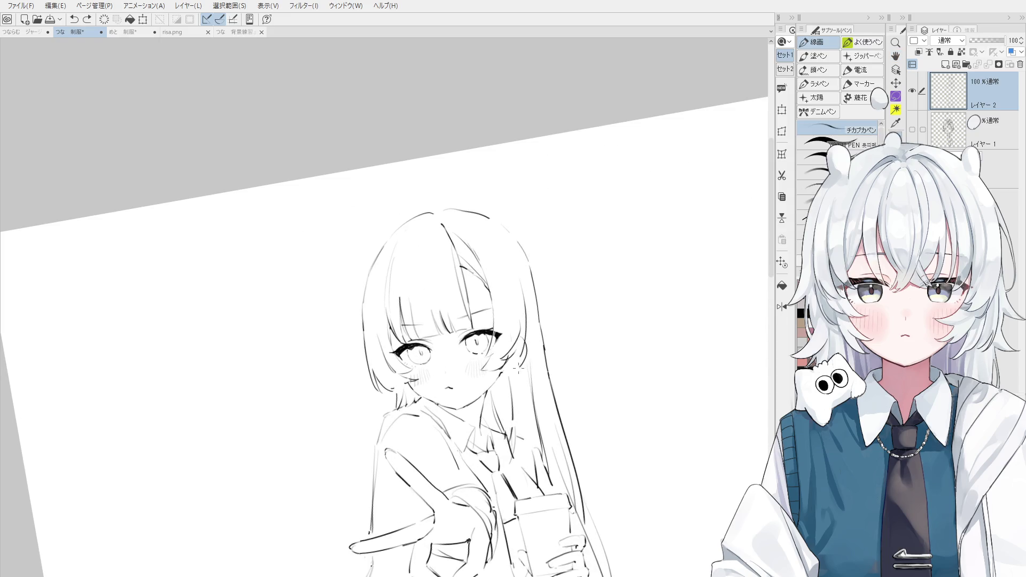
pyautogui.hotkey('ctrl', 'z')
pyautogui.scroll(1, 540, 368)
pyautogui.scroll(1, 502, 382)
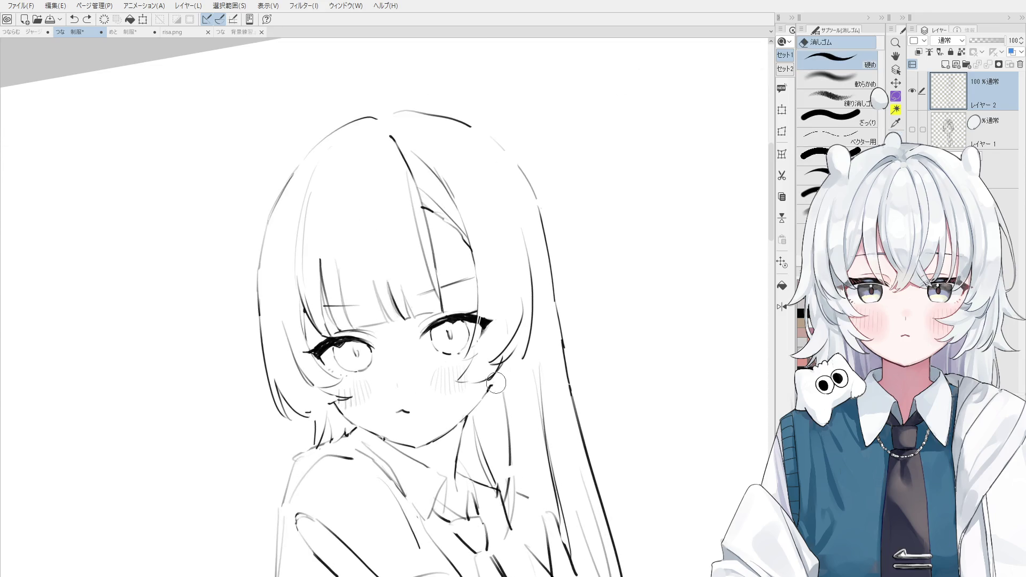
pyautogui.hotkey('ctrl', 'z')
pyautogui.moveTo(522, 324); pyautogui.dragTo(526, 358)
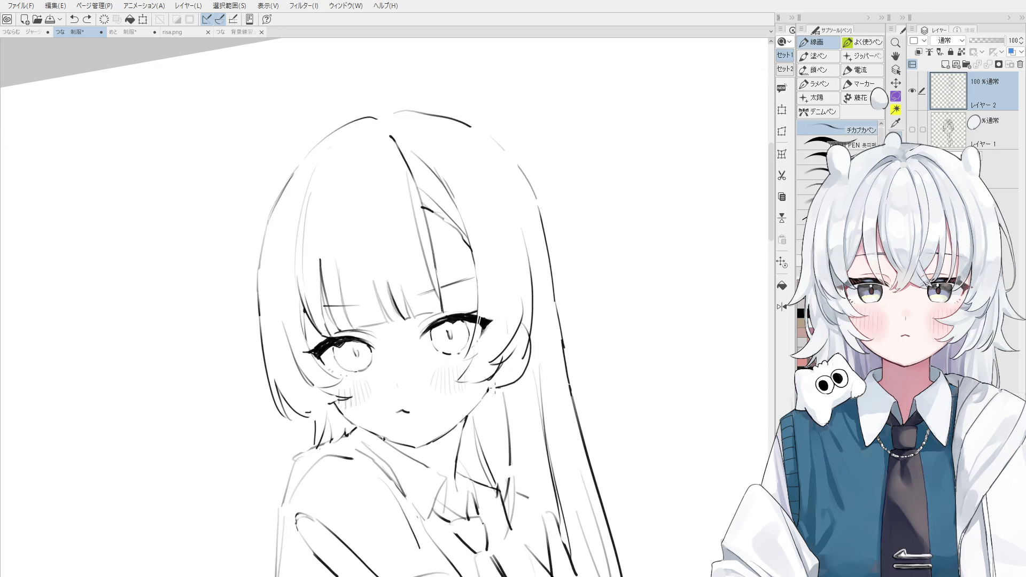
# Flip the canvas view horizontally to check proportions and tidy stray lines
pyautogui.press('h')
pyautogui.scroll(1, 395, 392)
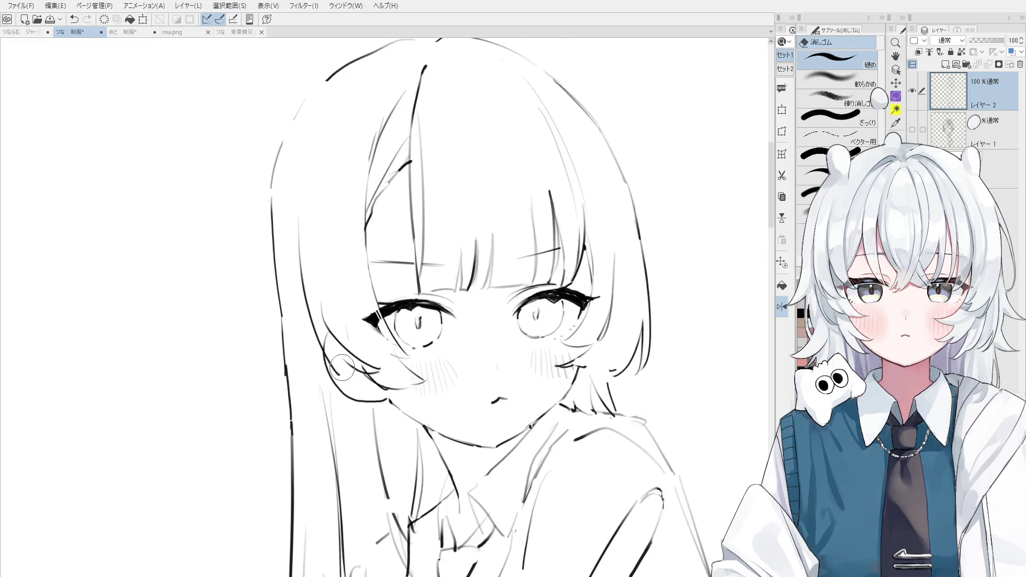
pyautogui.scroll(1, 352, 382)
pyautogui.press('e')
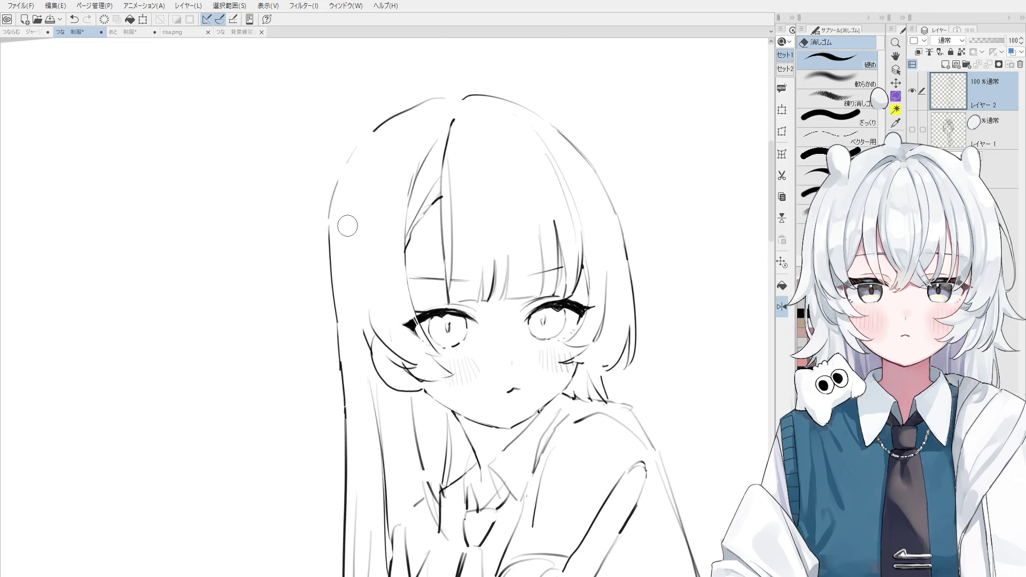
pyautogui.scroll(-2, 363, 256)
pyautogui.press('p')
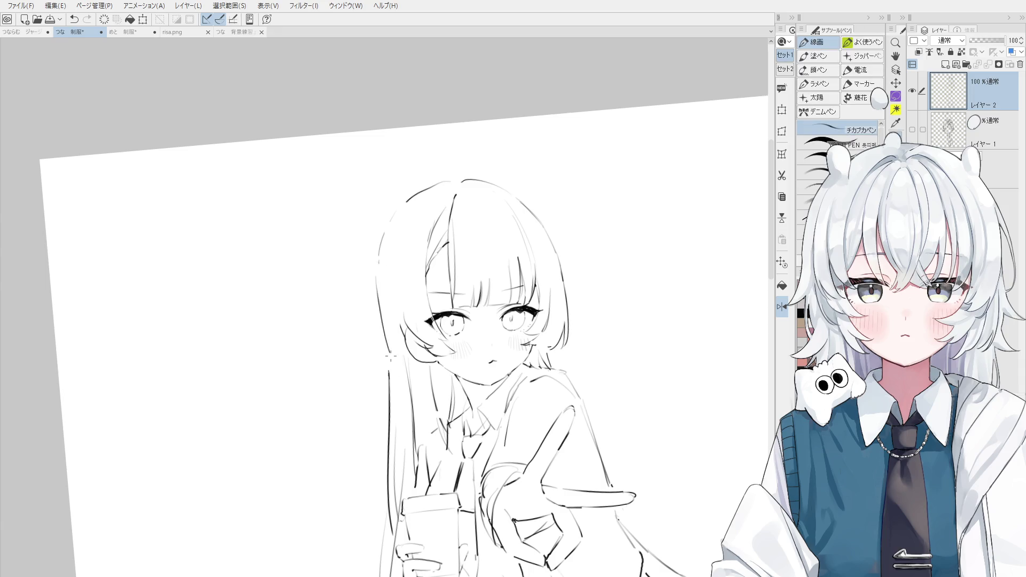
# Redraw the left hair stroke several times and add a short stroke in the hair
pyautogui.hotkey('ctrl', 'z')
pyautogui.moveTo(376, 274); pyautogui.dragTo(388, 359)
pyautogui.hotkey('ctrl', 'z')
pyautogui.moveTo(375, 275); pyautogui.dragTo(407, 406)
pyautogui.hotkey('ctrl', 'z')
pyautogui.hotkey('ctrl', 'z')
pyautogui.press('-')
pyautogui.hotkey('ctrl', 'z')
pyautogui.moveTo(398, 366); pyautogui.dragTo(403, 403)
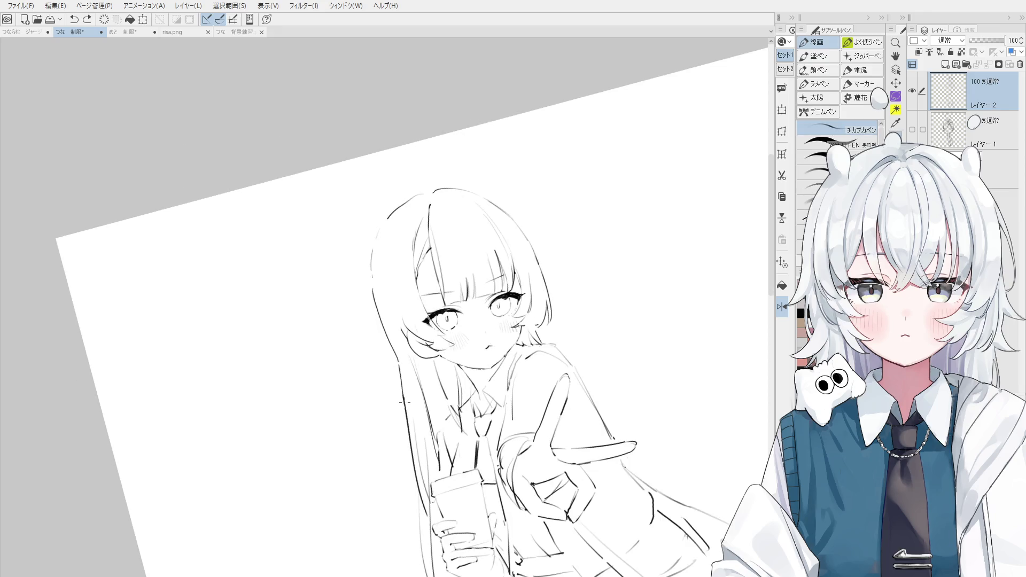
# Redraw the short left hair stroke and a long stroke lower in the hair
pyautogui.press('^')
pyautogui.press('e')
pyautogui.press('p')
pyautogui.moveTo(398, 364); pyautogui.dragTo(407, 422)
pyautogui.hotkey('ctrl', 'z')
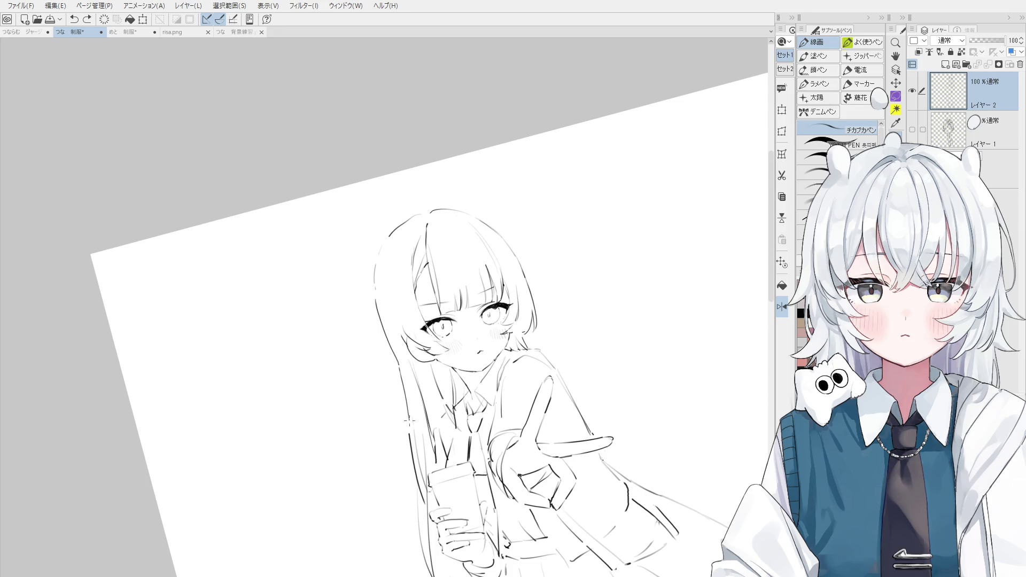
pyautogui.scroll(-2, 407, 422)
pyautogui.moveTo(587, 361)
pyautogui.mouseDown()
pyautogui.moveTo(450, 395)
pyautogui.moveTo(457, 424)
pyautogui.moveTo(502, 486)
pyautogui.mouseUp()
# Try one more hair stroke, then rotate the view upright to show the whole figure
pyautogui.scroll(3, 450, 396)
pyautogui.press('e')
pyautogui.press('p')
pyautogui.moveTo(459, 364); pyautogui.dragTo(483, 443)
pyautogui.hotkey('ctrl', 'z')
pyautogui.scroll(-1, 466, 401)
pyautogui.moveTo(467, 401); pyautogui.dragTo(465, 334)
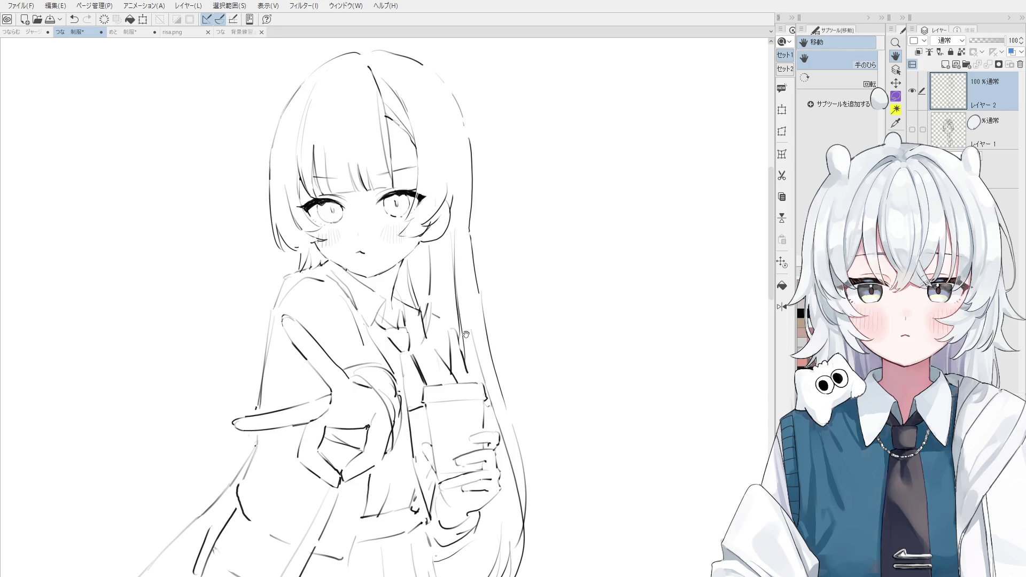
pyautogui.press('^')
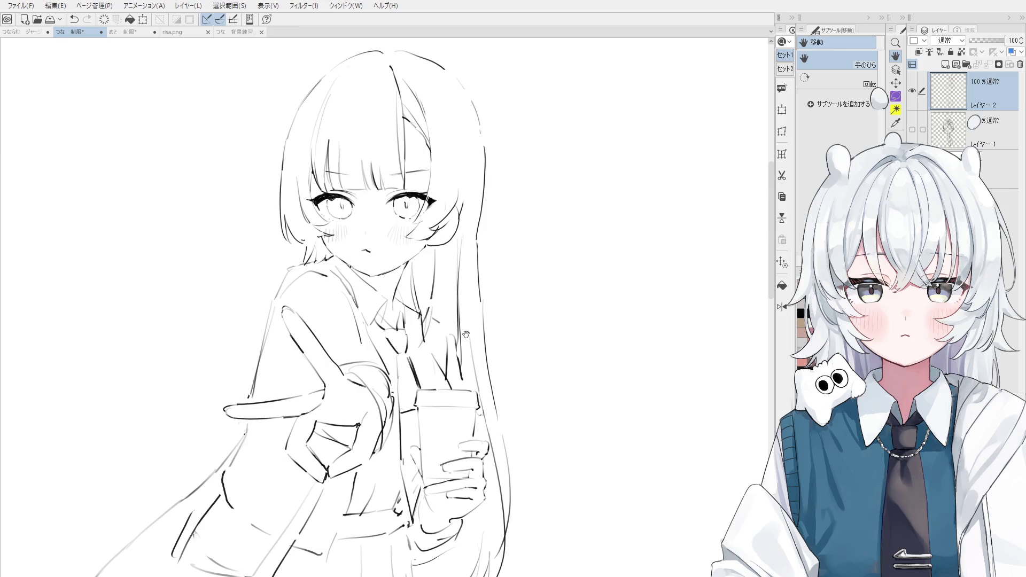
pyautogui.moveTo(410, 343)
pyautogui.mouseDown()
pyautogui.moveTo(421, 363)
pyautogui.moveTo(432, 280)
pyautogui.moveTo(453, 347)
pyautogui.moveTo(431, 259)
pyautogui.moveTo(446, 347)
pyautogui.mouseUp()
# Erase and redraw the rough stroke running down beside the hair and collar
pyautogui.scroll(2, 453, 347)
pyautogui.press('e')
pyautogui.press('p')
pyautogui.hotkey('ctrl', 'z')
pyautogui.hotkey('ctrl', 'z')
pyautogui.moveTo(430, 251); pyautogui.dragTo(451, 345)
pyautogui.hotkey('ctrl', 'z')
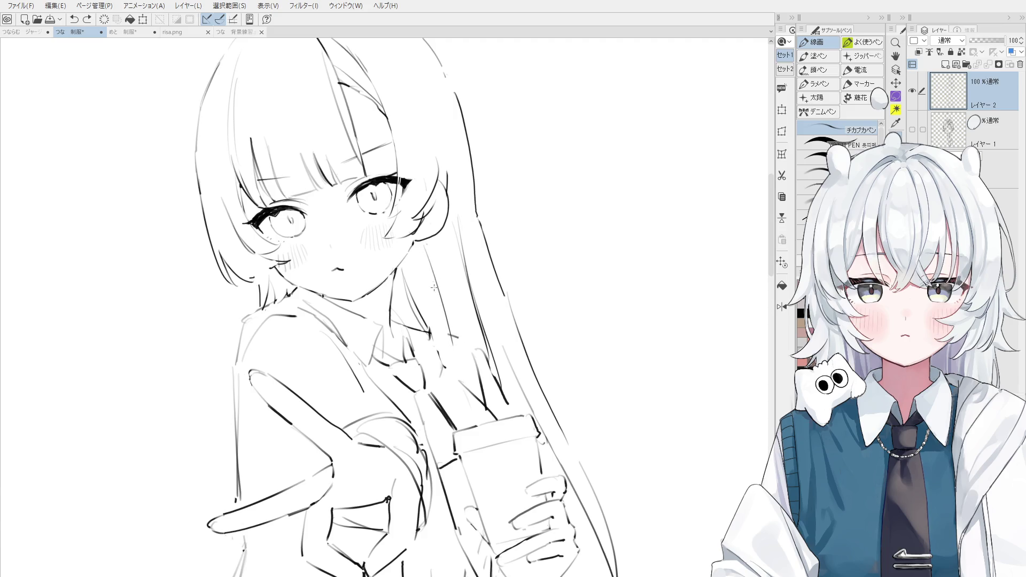
pyautogui.moveTo(432, 269); pyautogui.dragTo(443, 339)
pyautogui.scroll(-2, 435, 305)
pyautogui.scroll(-2, 435, 305)
# Erase part of the outer hair line and retry redrawing it with new strokes
pyautogui.press('e')
pyautogui.scroll(2, 527, 247)
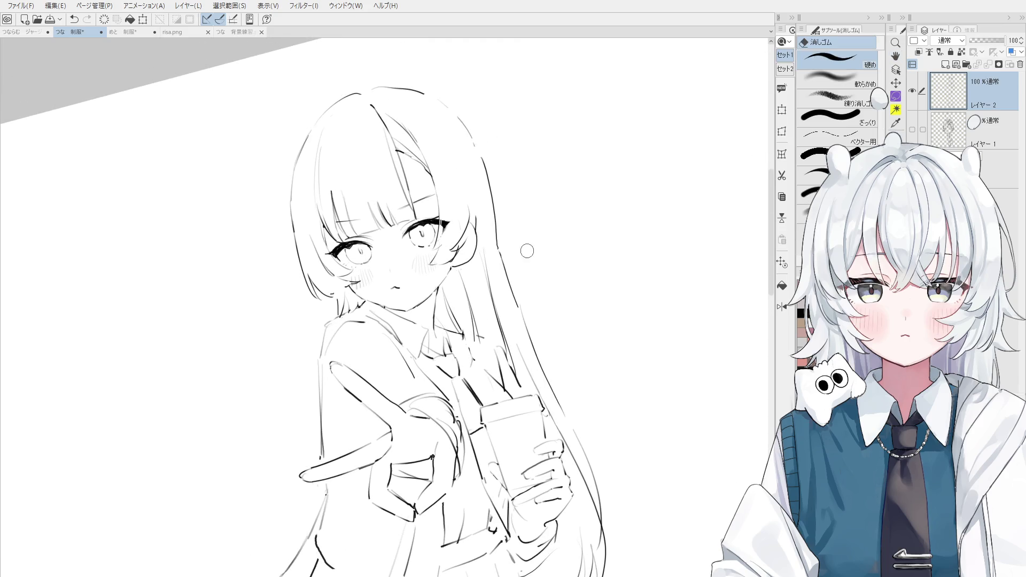
pyautogui.press('p')
pyautogui.hotkey('ctrl', 'z')
pyautogui.moveTo(502, 246); pyautogui.dragTo(526, 334)
pyautogui.hotkey('ctrl', 'z')
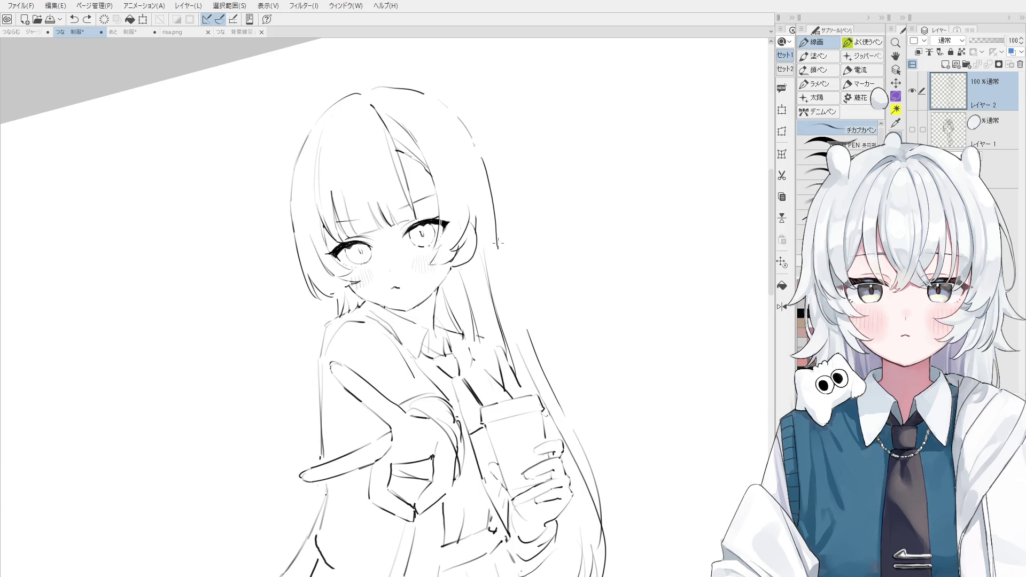
pyautogui.scroll(-2, 517, 291)
pyautogui.press('e')
pyautogui.moveTo(500, 251); pyautogui.dragTo(489, 179)
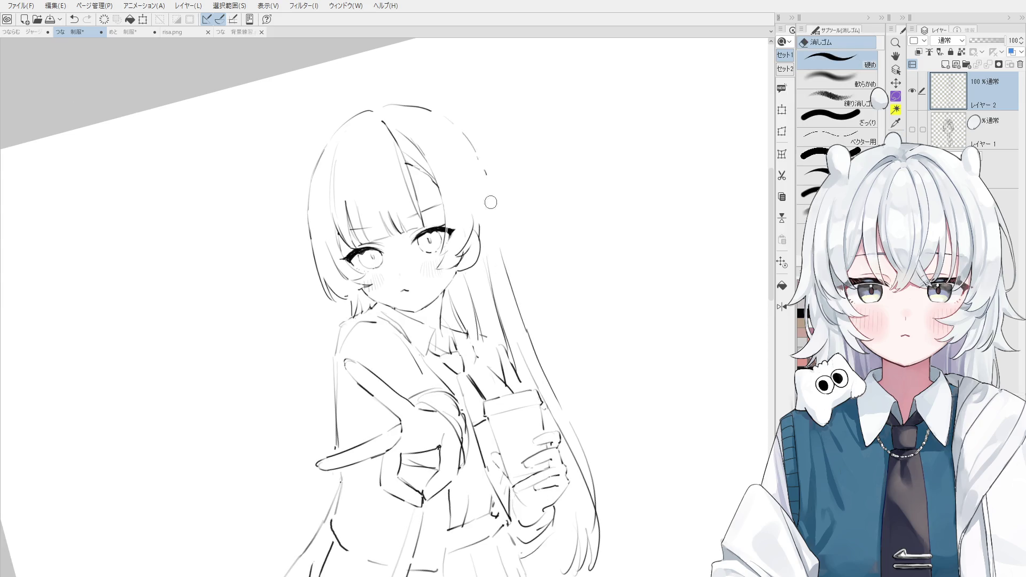
pyautogui.press('p')
pyautogui.moveTo(497, 259); pyautogui.dragTo(486, 171)
pyautogui.hotkey('ctrl', 'z')
pyautogui.hotkey('ctrl', 'z')
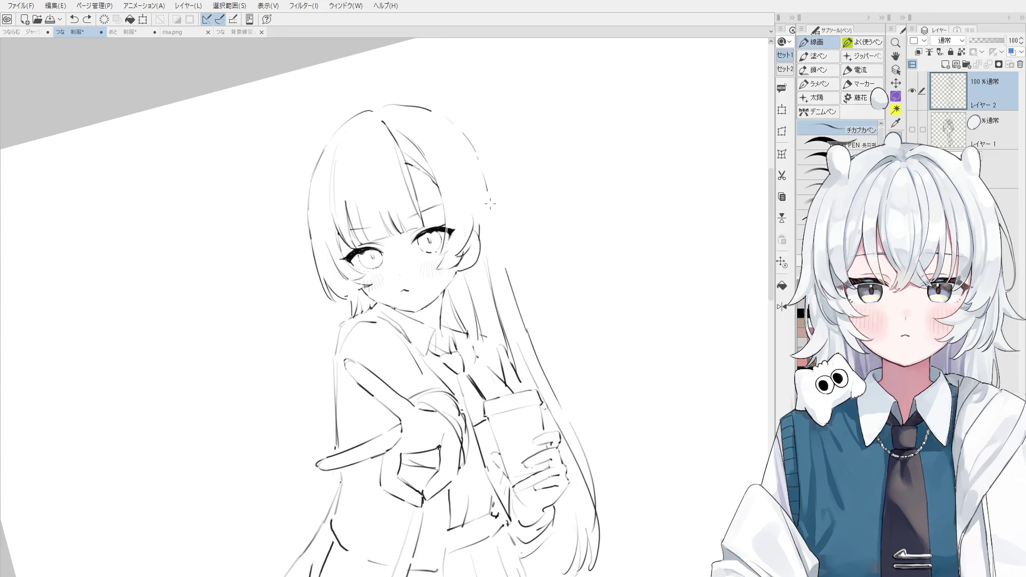
pyautogui.scroll(-2, 508, 261)
# With the canvas flipped horizontally, erase and redraw the hair line down the left side
pyautogui.press('h')
pyautogui.moveTo(458, 297); pyautogui.dragTo(550, 251)
pyautogui.press('e')
pyautogui.moveTo(408, 267); pyautogui.dragTo(422, 334)
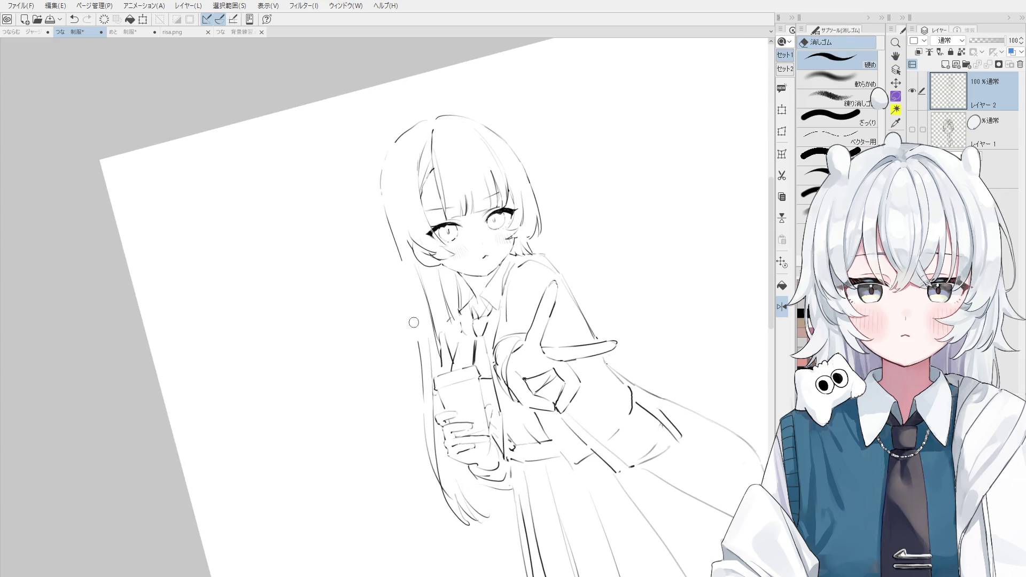
pyautogui.moveTo(420, 284); pyautogui.dragTo(439, 370)
pyautogui.hotkey('ctrl', 'z')
pyautogui.moveTo(411, 297); pyautogui.dragTo(392, 222)
pyautogui.press('p')
pyautogui.moveTo(406, 267); pyautogui.dragTo(427, 318)
pyautogui.hotkey('ctrl', 'z')
pyautogui.moveTo(393, 235); pyautogui.dragTo(421, 308)
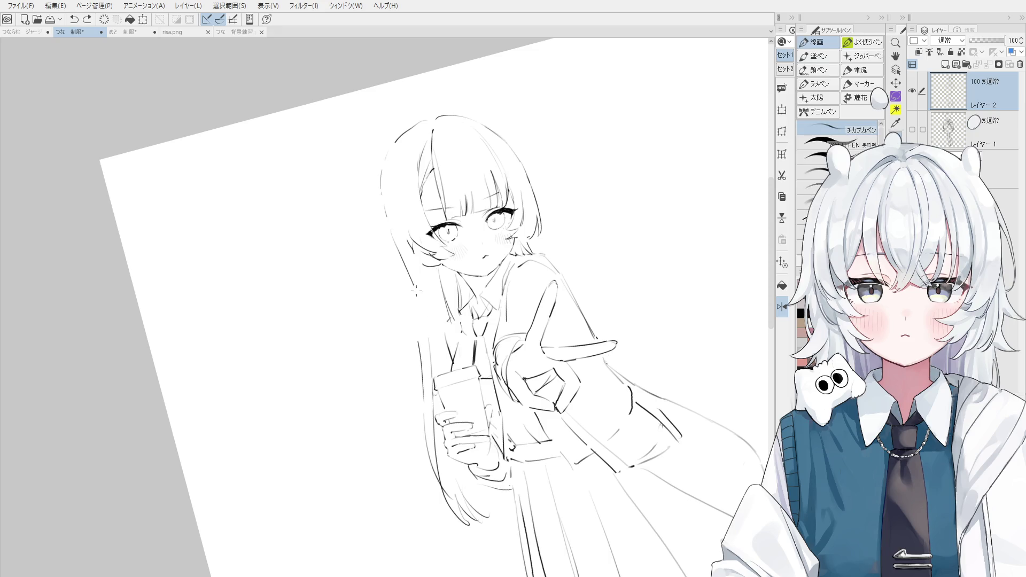
# Erase the stray left hair strand and redraw it down to beside the cup
pyautogui.press('e')
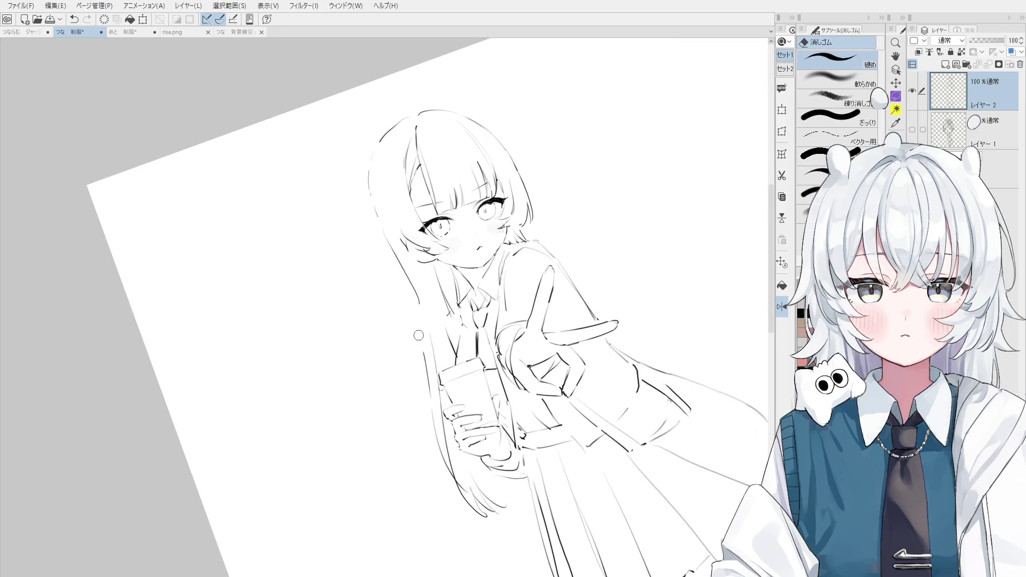
pyautogui.moveTo(427, 399); pyautogui.dragTo(436, 363)
pyautogui.press('p')
pyautogui.hotkey('ctrl', 'z')
pyautogui.moveTo(422, 310)
pyautogui.mouseDown()
pyautogui.moveTo(424, 401)
pyautogui.moveTo(435, 414)
pyautogui.mouseUp()
pyautogui.press('e')
pyautogui.press('p')
pyautogui.moveTo(430, 379); pyautogui.dragTo(432, 422)
# Rotate the canvas, then erase and redraw the hair line left of the face, extending it downward
pyautogui.press('^')
pyautogui.press('e')
pyautogui.press('-')
pyautogui.press('^')
pyautogui.moveTo(395, 245); pyautogui.dragTo(413, 304)
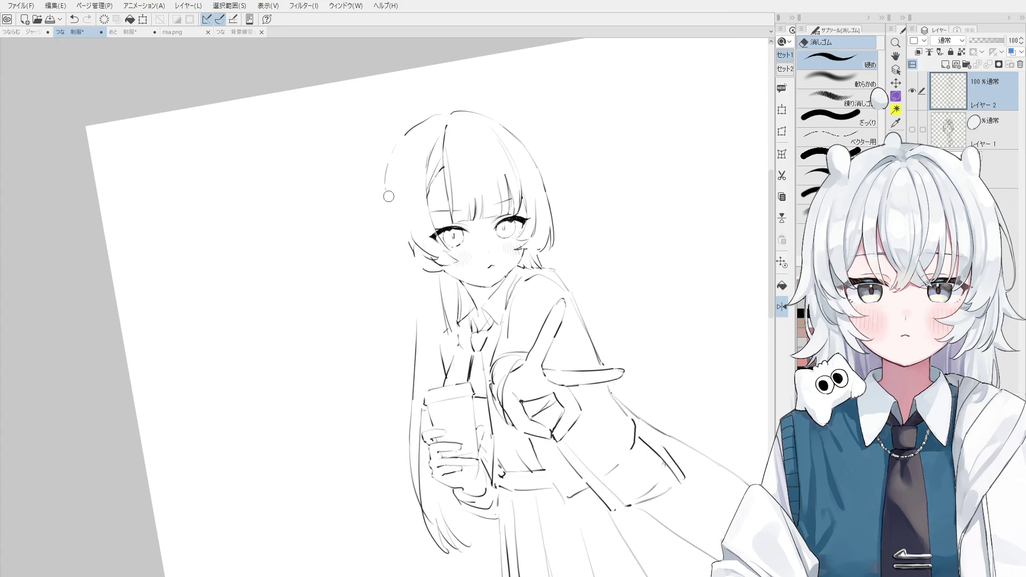
pyautogui.press('p')
pyautogui.moveTo(386, 202); pyautogui.dragTo(408, 293)
pyautogui.hotkey('ctrl', 'z')
pyautogui.moveTo(386, 200); pyautogui.dragTo(417, 292)
pyautogui.hotkey('ctrl', 'z')
pyautogui.hotkey('ctrl', 'z')
pyautogui.moveTo(386, 210); pyautogui.dragTo(421, 328)
pyautogui.hotkey('ctrl', 'z')
pyautogui.moveTo(412, 288); pyautogui.dragTo(418, 329)
# Add a longer hair stroke left of the face and a short stroke at the hair edge
pyautogui.scroll(-1, 417, 319)
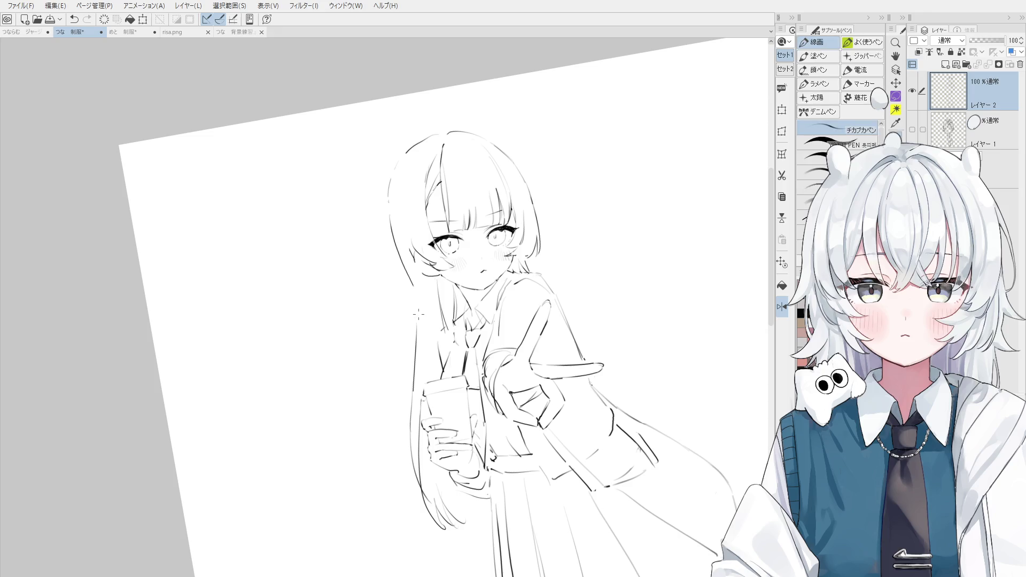
pyautogui.scroll(-1, 411, 285)
pyautogui.moveTo(431, 309); pyautogui.dragTo(440, 347)
pyautogui.hotkey('ctrl', 'z')
pyautogui.moveTo(419, 292); pyautogui.dragTo(431, 354)
pyautogui.scroll(-2, 430, 342)
pyautogui.scroll(1, 439, 368)
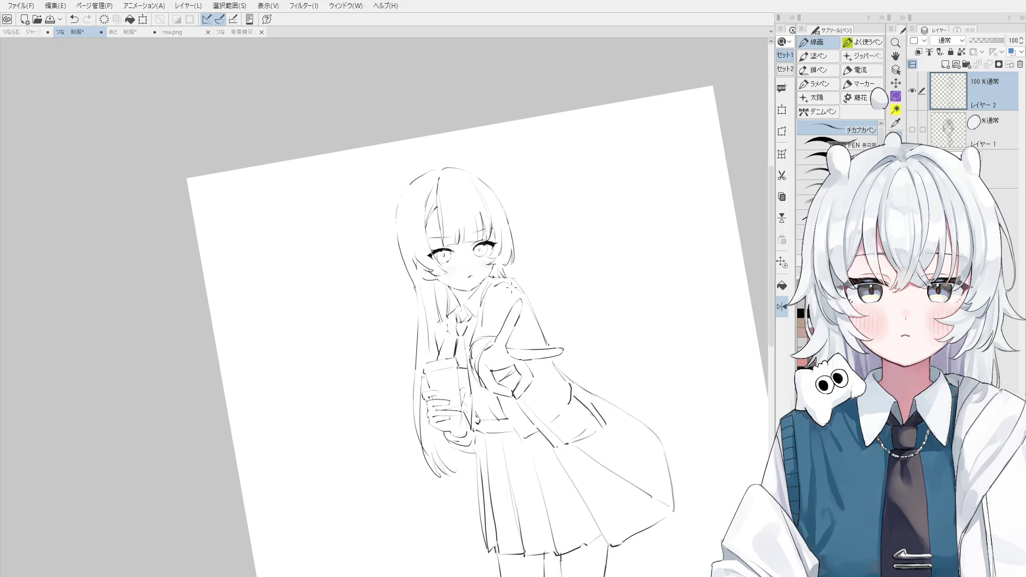
pyautogui.scroll(3, 512, 284)
pyautogui.moveTo(489, 247); pyautogui.dragTo(491, 262)
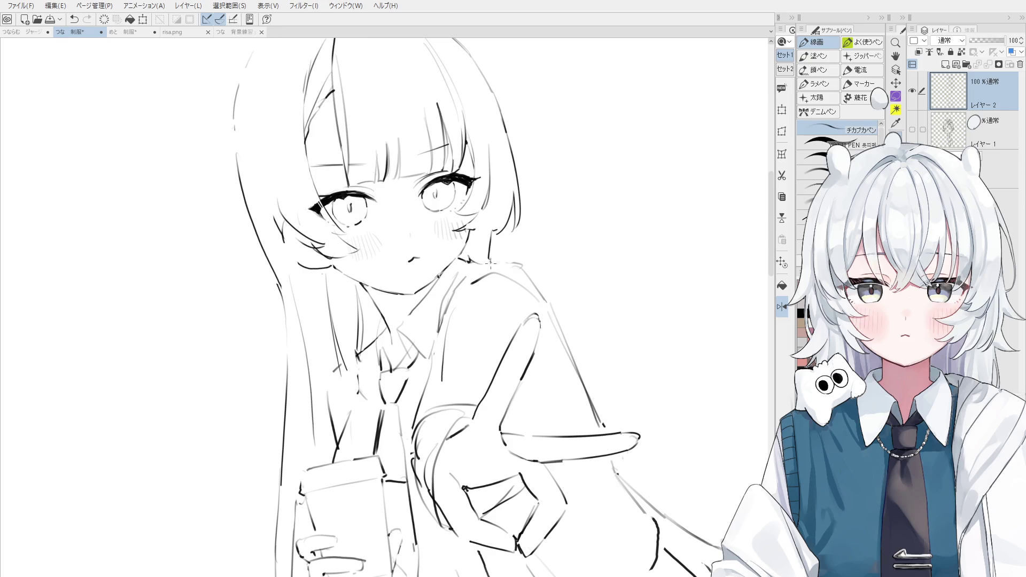
pyautogui.hotkey('ctrl', 'z')
pyautogui.moveTo(487, 261); pyautogui.dragTo(515, 263)
pyautogui.moveTo(524, 276); pyautogui.dragTo(482, 283)
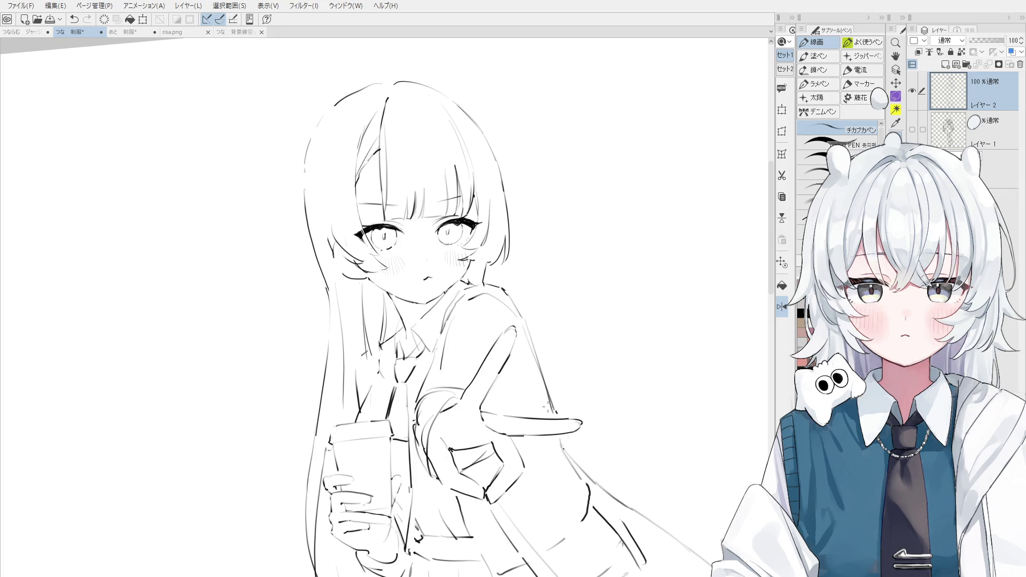
# Erase the bag's rough right outline and redraw it as a straighter line
pyautogui.scroll(-5, 547, 406)
pyautogui.press('e')
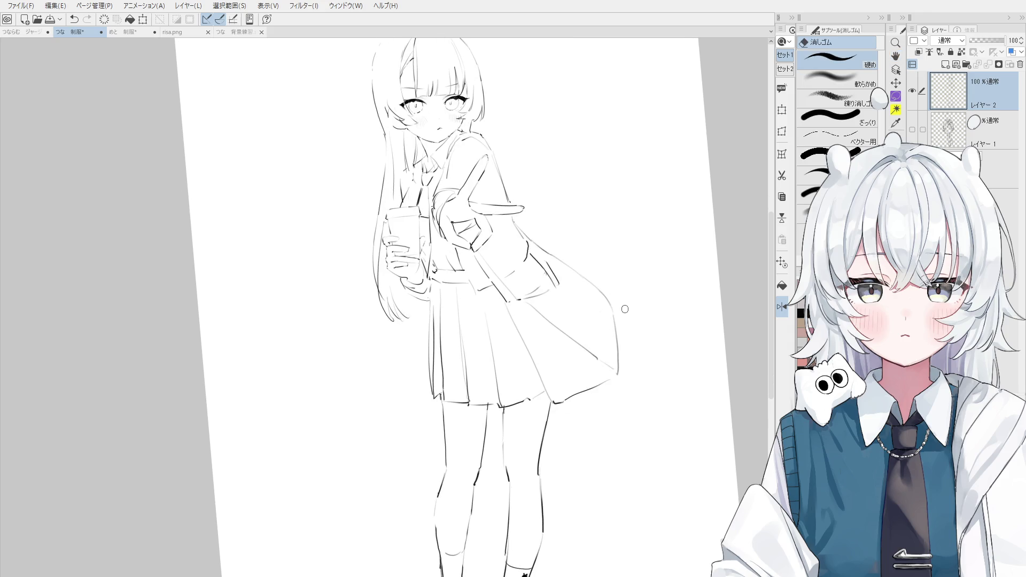
pyautogui.moveTo(615, 299)
pyautogui.mouseDown()
pyautogui.moveTo(571, 268)
pyautogui.moveTo(620, 384)
pyautogui.moveTo(615, 357)
pyautogui.mouseUp()
pyautogui.press('p')
pyautogui.hotkey('ctrl', 'z')
pyautogui.moveTo(599, 283); pyautogui.dragTo(614, 347)
pyautogui.hotkey('ctrl', 'z')
pyautogui.moveTo(599, 284); pyautogui.dragTo(609, 372)
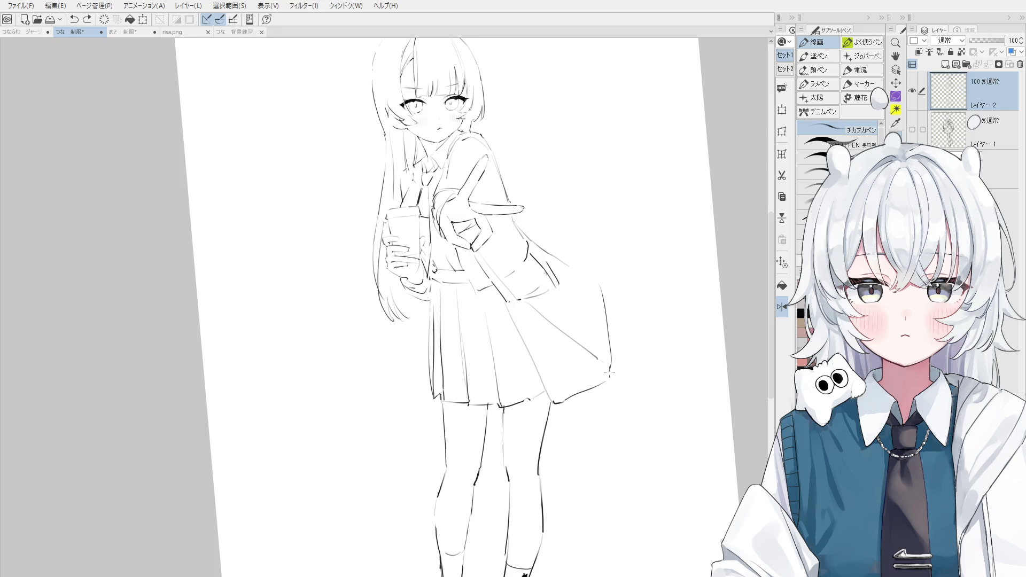
# With the view flipped and rotation reset, redraw the bag's top-left edge and curved upper-left outline
pyautogui.press('h')
pyautogui.hotkey('ctrl', '@')
pyautogui.hotkey('ctrl', 'z')
pyautogui.hotkey('ctrl', 'z')
pyautogui.moveTo(335, 261)
pyautogui.mouseDown()
pyautogui.moveTo(333, 294)
pyautogui.moveTo(385, 309)
pyautogui.moveTo(353, 298)
pyautogui.moveTo(359, 270)
pyautogui.moveTo(381, 319)
pyautogui.moveTo(324, 357)
pyautogui.mouseUp()
pyautogui.press('h')
pyautogui.press('p')
pyautogui.scroll(2, 354, 284)
pyautogui.hotkey('ctrl', 'z')
pyautogui.moveTo(324, 291); pyautogui.dragTo(347, 275)
# Draw a cat ear, face outline and whiskers on the bag
pyautogui.hotkey('ctrl', 'z')
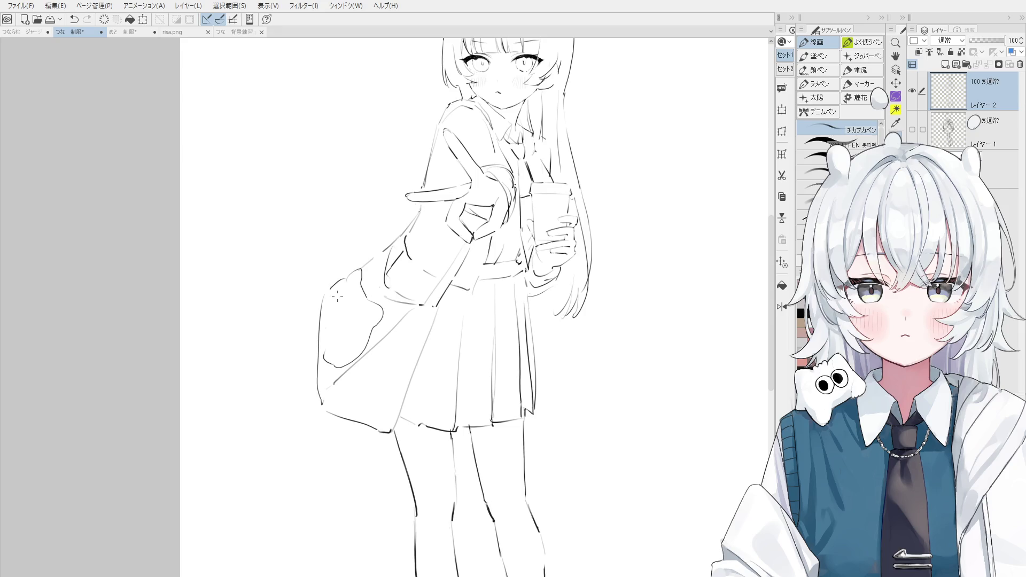
pyautogui.press('-')
pyautogui.press('-')
pyautogui.press('-')
pyautogui.scroll(3, 342, 334)
pyautogui.hotkey('ctrl', 'z')
pyautogui.hotkey('ctrl', 'z')
pyautogui.moveTo(322, 336)
pyautogui.mouseDown()
pyautogui.moveTo(369, 311)
pyautogui.moveTo(395, 331)
pyautogui.moveTo(425, 396)
pyautogui.mouseUp()
pyautogui.scroll(1, 379, 363)
pyautogui.moveTo(393, 360)
pyautogui.mouseDown()
pyautogui.moveTo(413, 357)
pyautogui.moveTo(417, 371)
pyautogui.mouseUp()
pyautogui.moveTo(406, 384); pyautogui.dragTo(417, 386)
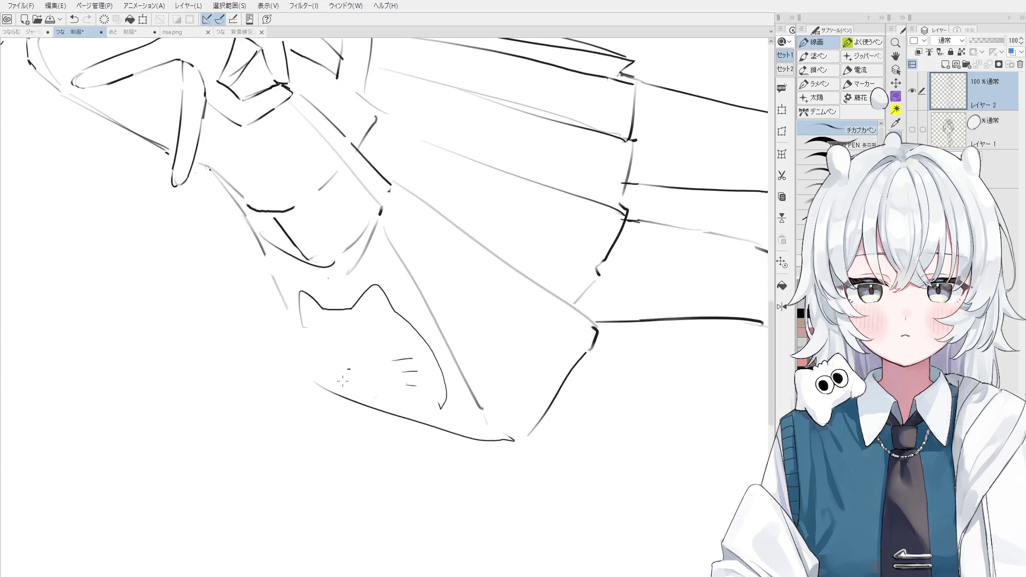
# Replace the cat's eye with a smaller one on the bag
pyautogui.press('^')
pyautogui.press('^')
pyautogui.hotkey('ctrl', 'z')
pyautogui.moveTo(352, 335); pyautogui.dragTo(350, 336)
pyautogui.hotkey('ctrl', 'z')
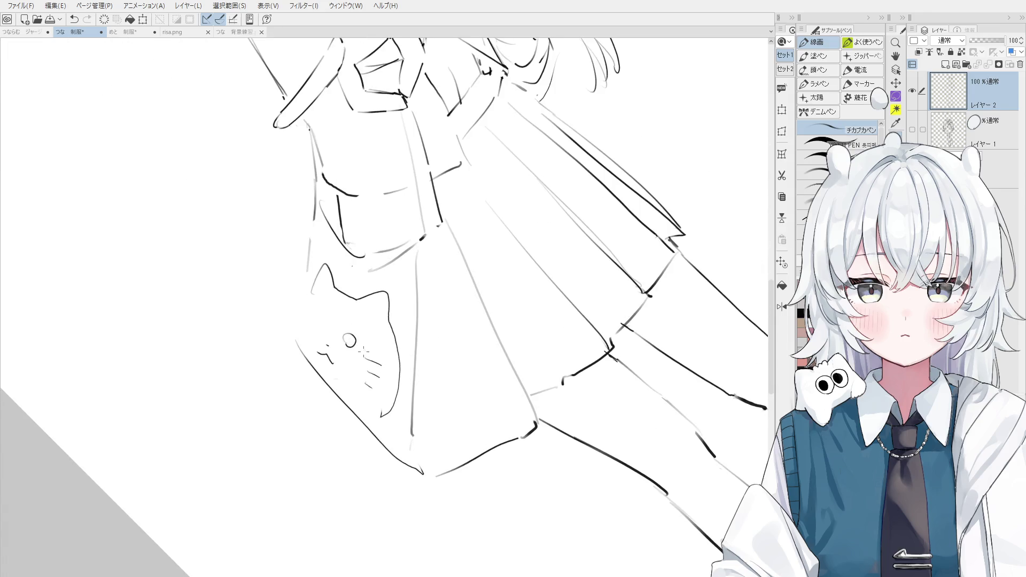
pyautogui.press('-')
pyautogui.press('-')
pyautogui.press('-')
pyautogui.press('-')
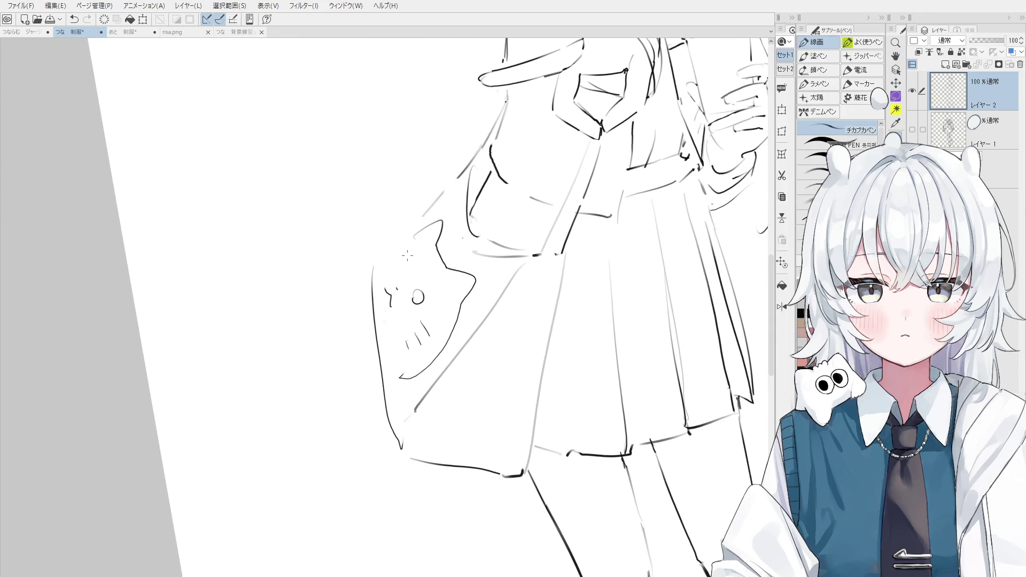
# Retry the short strokes near the bag and pocket
pyautogui.scroll(-3, 425, 270)
pyautogui.scroll(-2, 427, 289)
pyautogui.press('e')
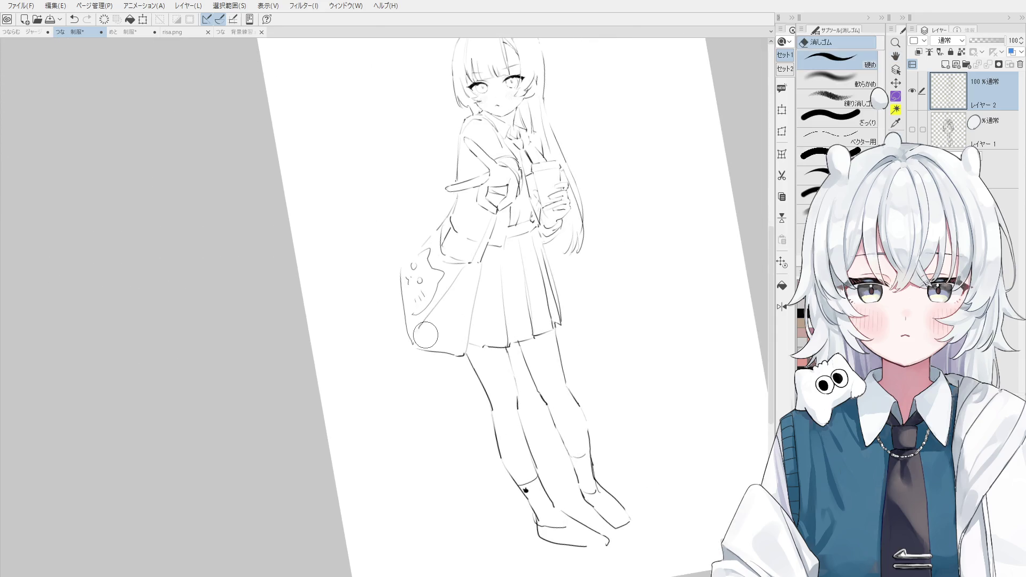
pyautogui.press('p')
pyautogui.hotkey('ctrl', 'z')
pyautogui.moveTo(437, 310); pyautogui.dragTo(423, 327)
pyautogui.hotkey('ctrl', 'z')
pyautogui.moveTo(447, 241)
pyautogui.mouseDown()
pyautogui.moveTo(466, 259)
pyautogui.moveTo(468, 246)
pyautogui.moveTo(451, 239)
pyautogui.moveTo(470, 244)
pyautogui.mouseUp()
pyautogui.hotkey('ctrl', 'z')
pyautogui.hotkey('ctrl', 'z')
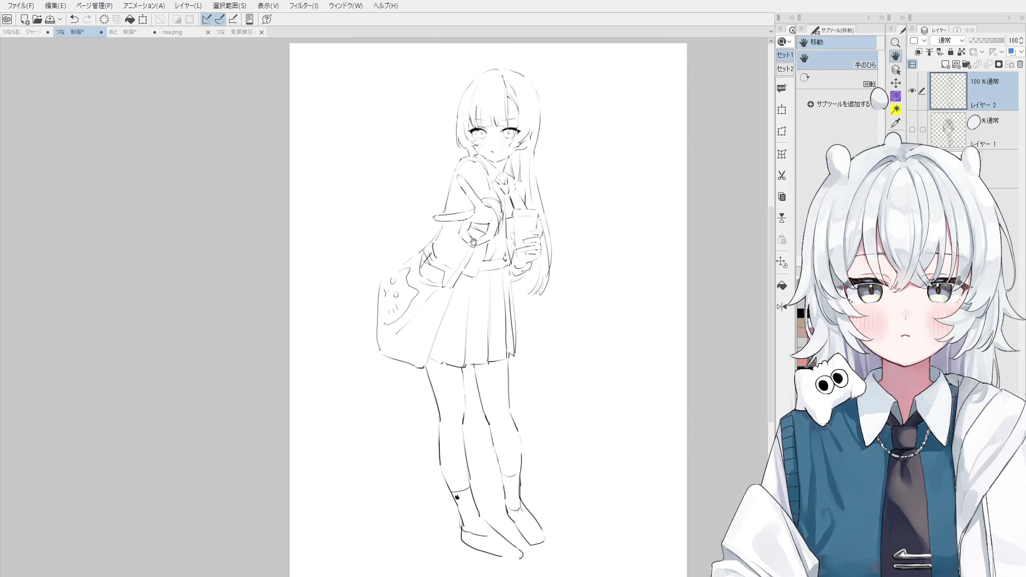
# Retry the hair stroke on the upper body several times, tilting the canvas view
pyautogui.scroll(3, 521, 103)
pyautogui.press('p')
pyautogui.moveTo(511, 92); pyautogui.dragTo(528, 140)
pyautogui.hotkey('ctrl', 'z')
pyautogui.moveTo(510, 92); pyautogui.dragTo(527, 140)
pyautogui.moveTo(522, 228)
pyautogui.mouseDown()
pyautogui.moveTo(480, 117)
pyautogui.moveTo(487, 201)
pyautogui.mouseUp()
pyautogui.hotkey('ctrl', 'z')
pyautogui.moveTo(483, 128)
pyautogui.mouseDown()
pyautogui.moveTo(498, 182)
pyautogui.moveTo(516, 174)
pyautogui.mouseUp()
pyautogui.hotkey('ctrl', 'z')
pyautogui.hotkey('ctrl', 'z')
pyautogui.moveTo(534, 136)
pyautogui.mouseDown()
pyautogui.moveTo(523, 177)
pyautogui.moveTo(513, 177)
pyautogui.mouseUp()
# Draw and redraw the ends of the hair strands beside the cup hand
pyautogui.hotkey('ctrl', 'z')
pyautogui.moveTo(532, 214); pyautogui.dragTo(540, 121)
pyautogui.press('p')
pyautogui.hotkey('ctrl', 'z')
pyautogui.moveTo(510, 294)
pyautogui.mouseDown()
pyautogui.moveTo(507, 332)
pyautogui.moveTo(502, 323)
pyautogui.mouseUp()
pyautogui.hotkey('ctrl', 'z')
pyautogui.hotkey('ctrl', 'z')
pyautogui.moveTo(520, 304); pyautogui.dragTo(497, 321)
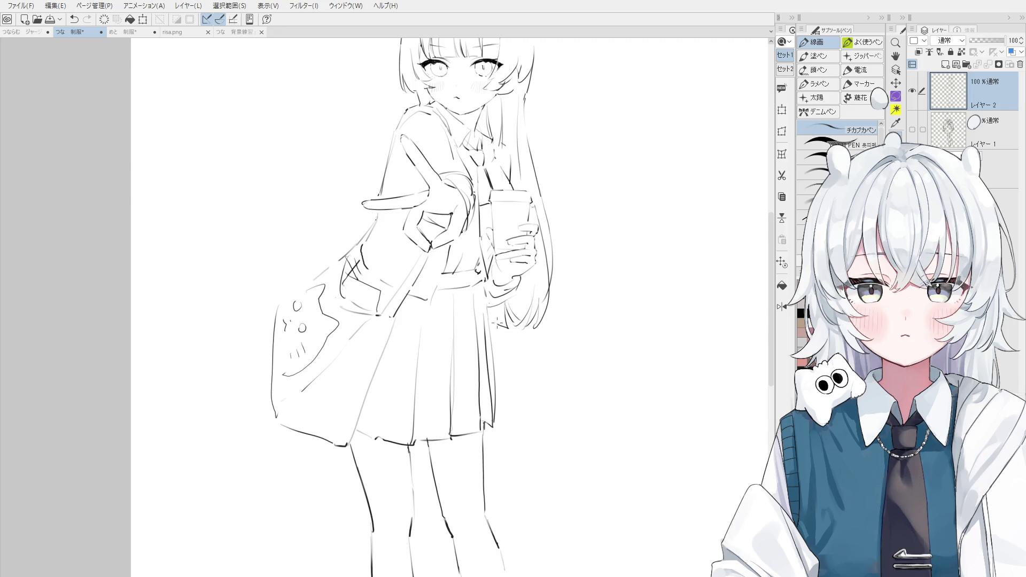
pyautogui.hotkey('ctrl', '0')
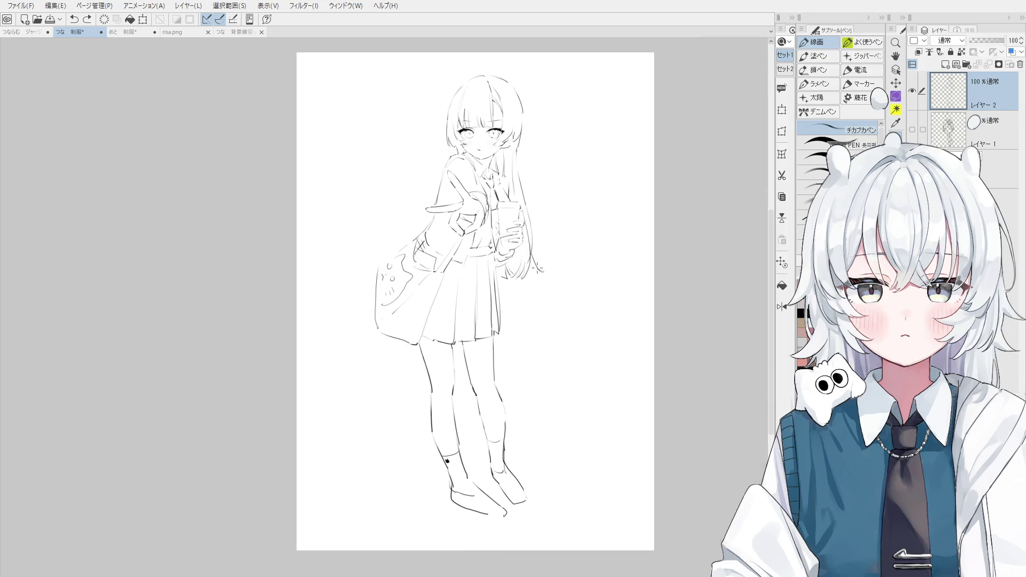
pyautogui.hotkey('ctrl', 'z')
pyautogui.moveTo(534, 252); pyautogui.dragTo(538, 277)
# Try small stroke fixes near the cup, undoing each one
pyautogui.press('h')
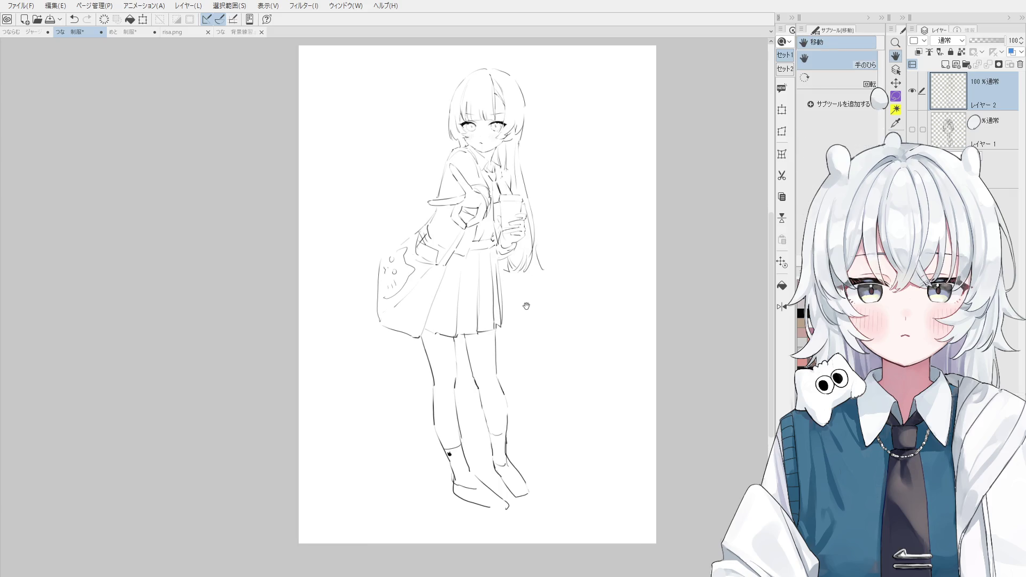
pyautogui.press('e')
pyautogui.scroll(3, 531, 243)
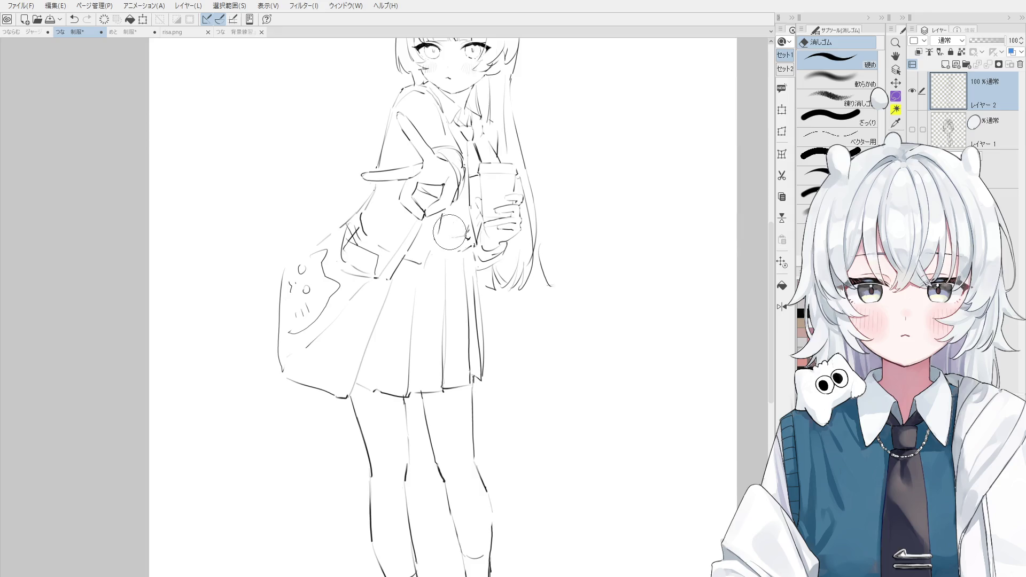
pyautogui.press('p')
pyautogui.hotkey('ctrl', 'z')
pyautogui.moveTo(468, 211)
pyautogui.mouseDown()
pyautogui.moveTo(467, 230)
pyautogui.moveTo(440, 228)
pyautogui.mouseUp()
pyautogui.hotkey('ctrl', 'z')
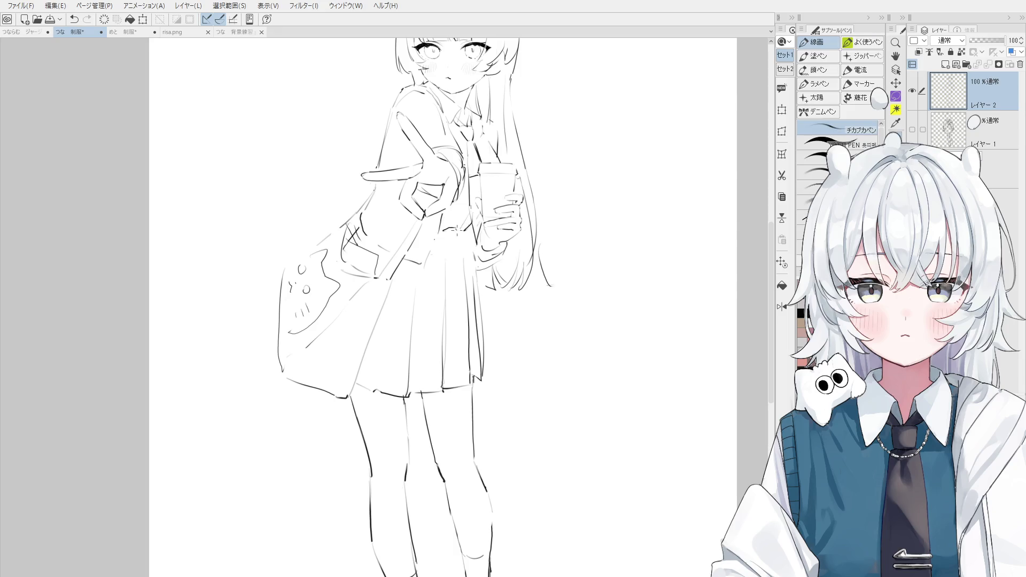
pyautogui.moveTo(486, 241)
pyautogui.mouseDown()
pyautogui.moveTo(515, 246)
pyautogui.moveTo(481, 237)
pyautogui.mouseUp()
pyautogui.hotkey('ctrl', 'z')
pyautogui.hotkey('ctrl', 'z')
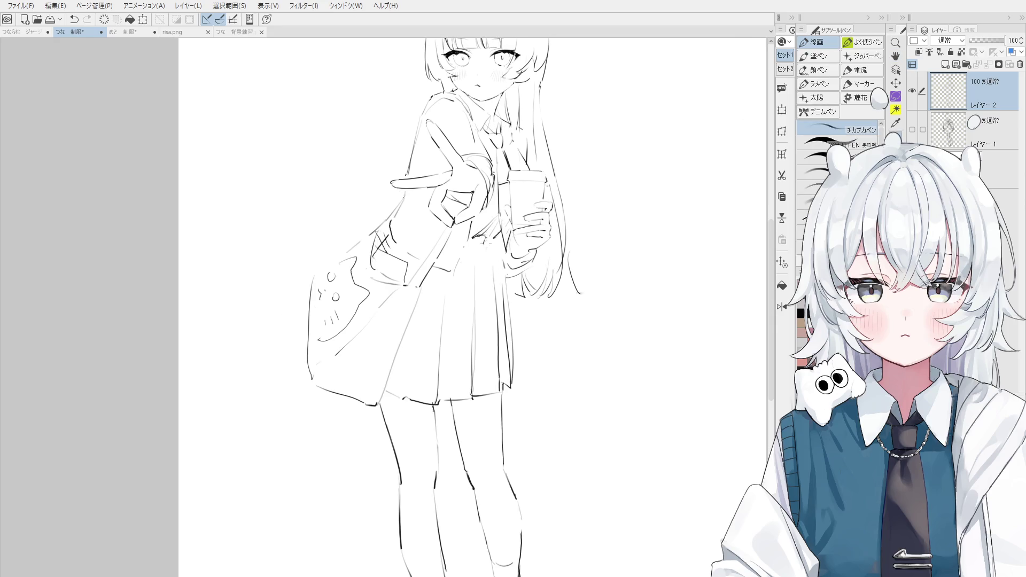
pyautogui.scroll(-1, 497, 243)
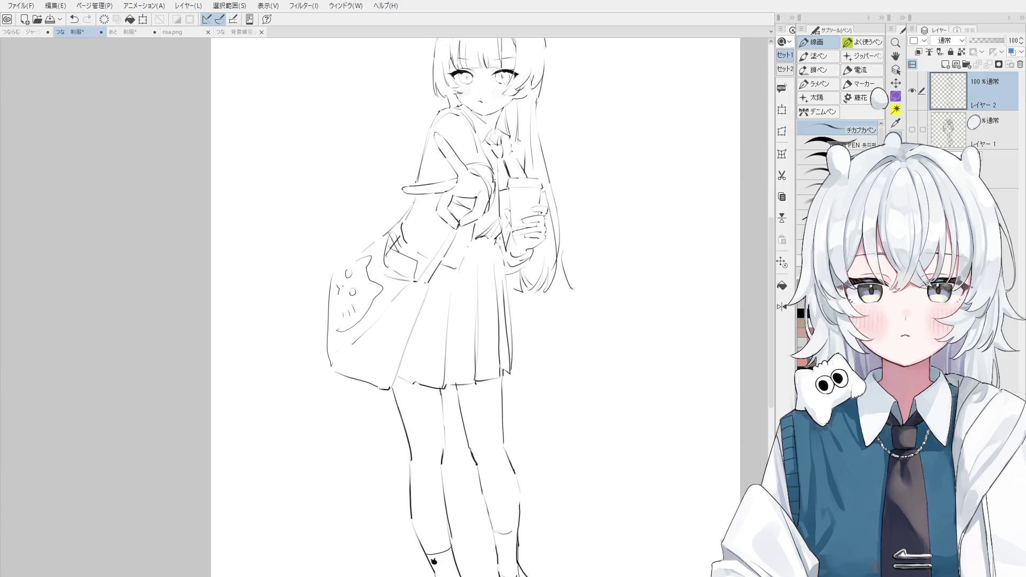
pyautogui.hotkey('ctrl', 'z')
# Draw the pen line along the cat bag's bottom edge where it meets the skirt
pyautogui.moveTo(504, 246); pyautogui.dragTo(495, 266)
pyautogui.press('e')
pyautogui.scroll(2, 366, 393)
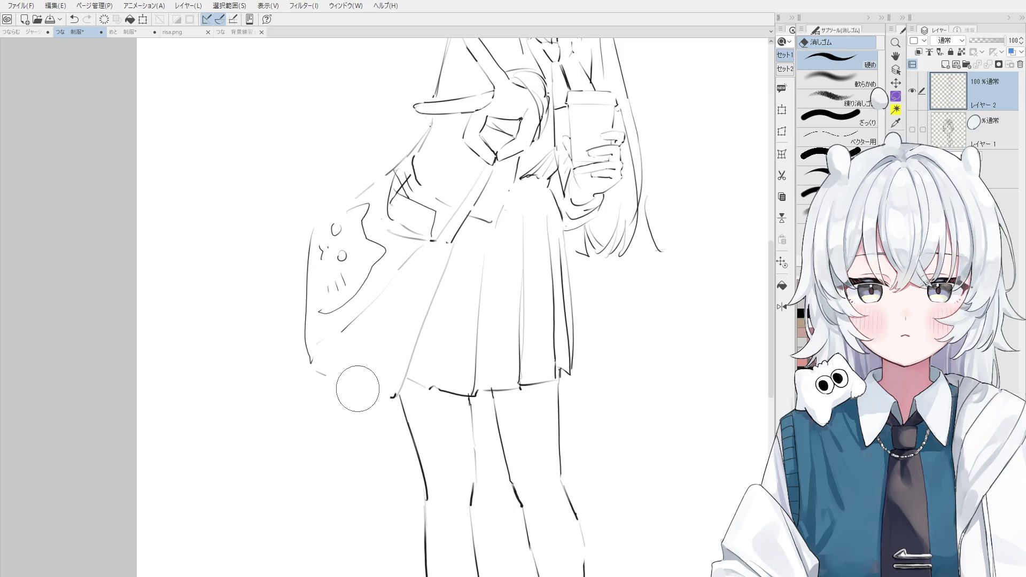
pyautogui.press('p')
pyautogui.hotkey('ctrl', 'z')
pyautogui.moveTo(319, 366); pyautogui.dragTo(389, 382)
pyautogui.scroll(-1, 356, 373)
pyautogui.hotkey('ctrl', 'z')
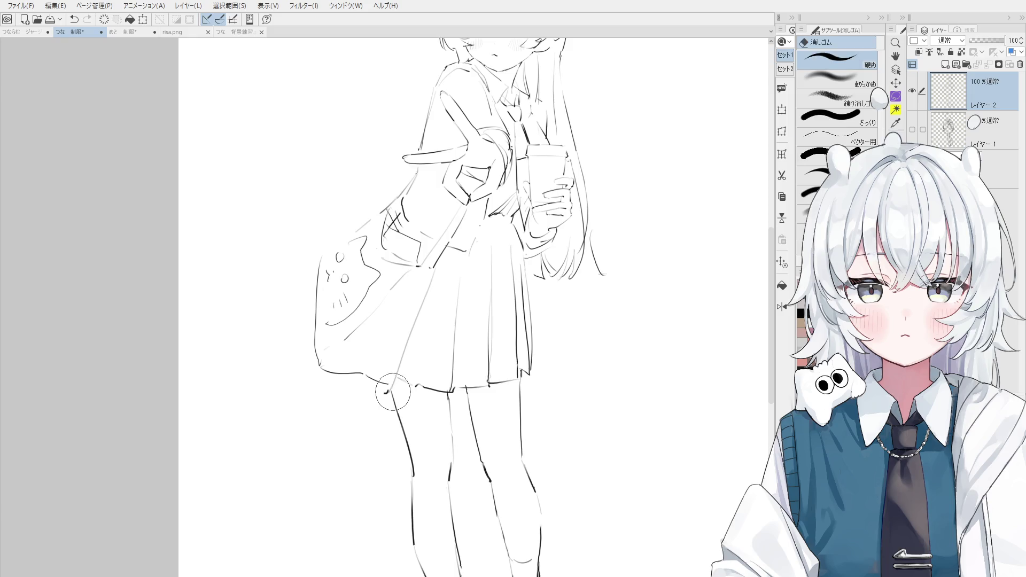
# Redraw the left leg outline as one clean stroke from the knee to the skirt hem
pyautogui.scroll(-1, 389, 383)
pyautogui.scroll(-1, 395, 393)
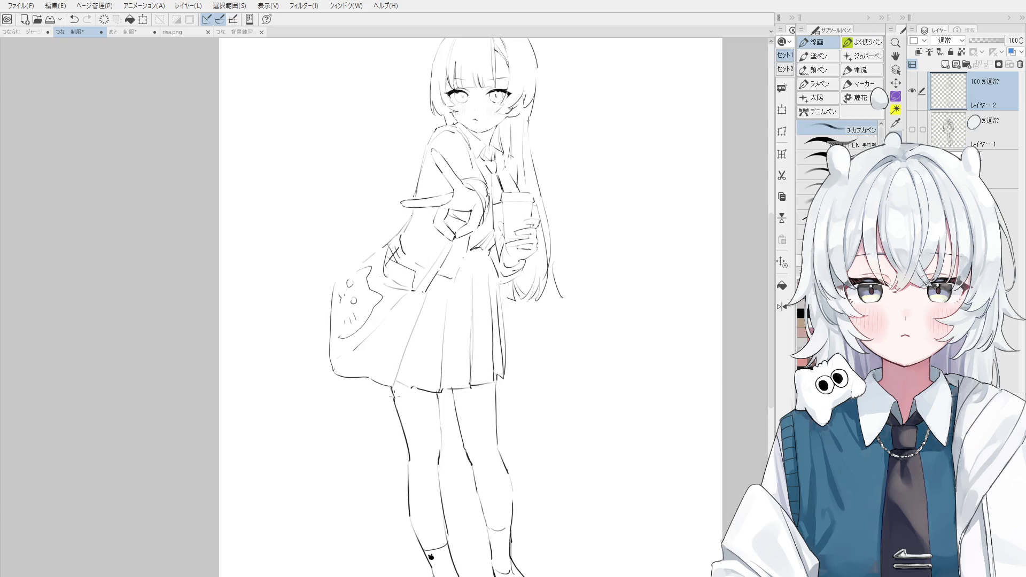
pyautogui.scroll(-1, 405, 401)
pyautogui.scroll(1, 393, 402)
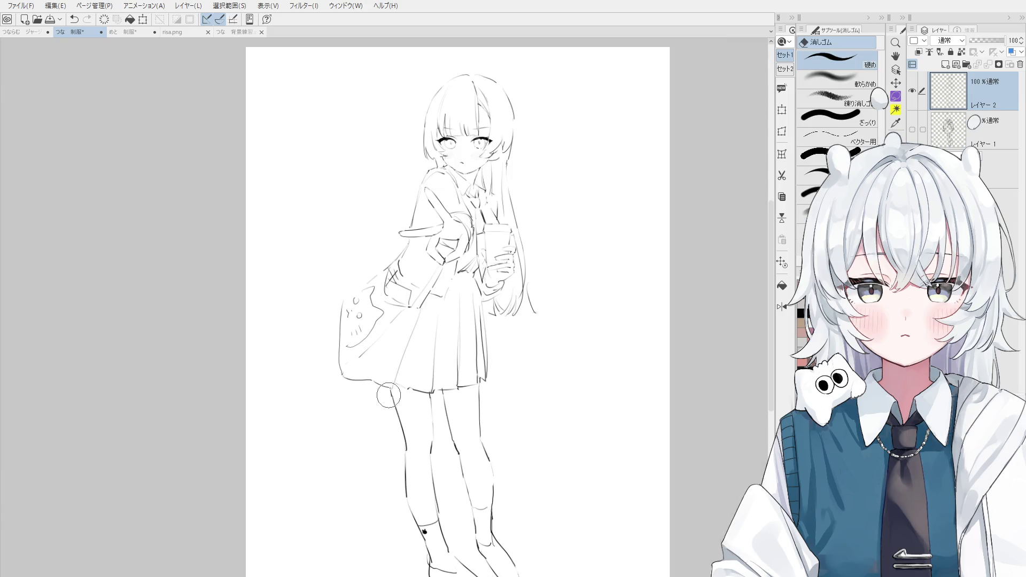
pyautogui.hotkey('ctrl', 'z')
pyautogui.moveTo(403, 459); pyautogui.dragTo(390, 391)
pyautogui.hotkey('ctrl', 'z')
pyautogui.moveTo(404, 449); pyautogui.dragTo(392, 384)
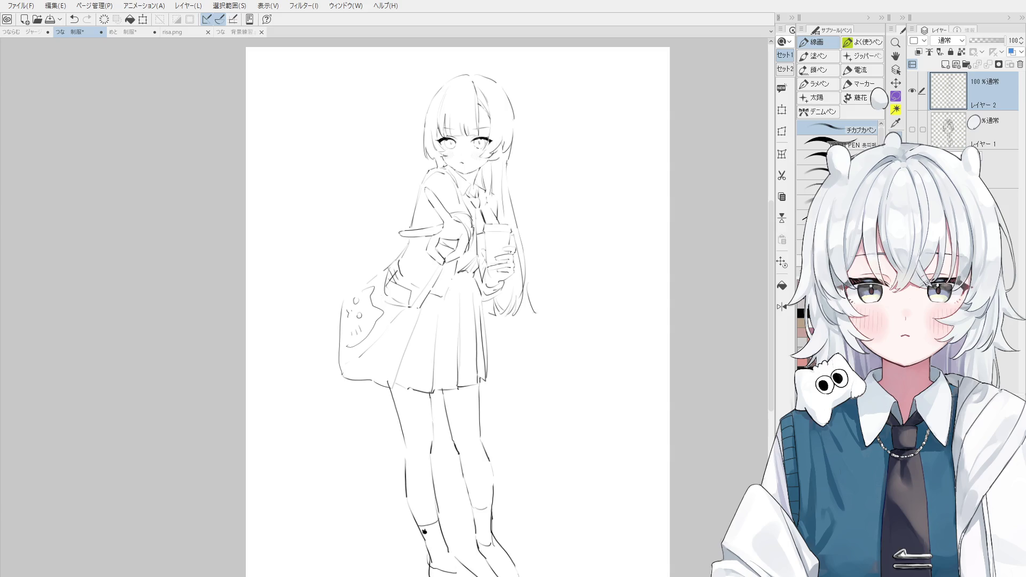
# Draw a trial line-art stroke near the bag, then undo it
pyautogui.scroll(2, 362, 336)
pyautogui.press('e')
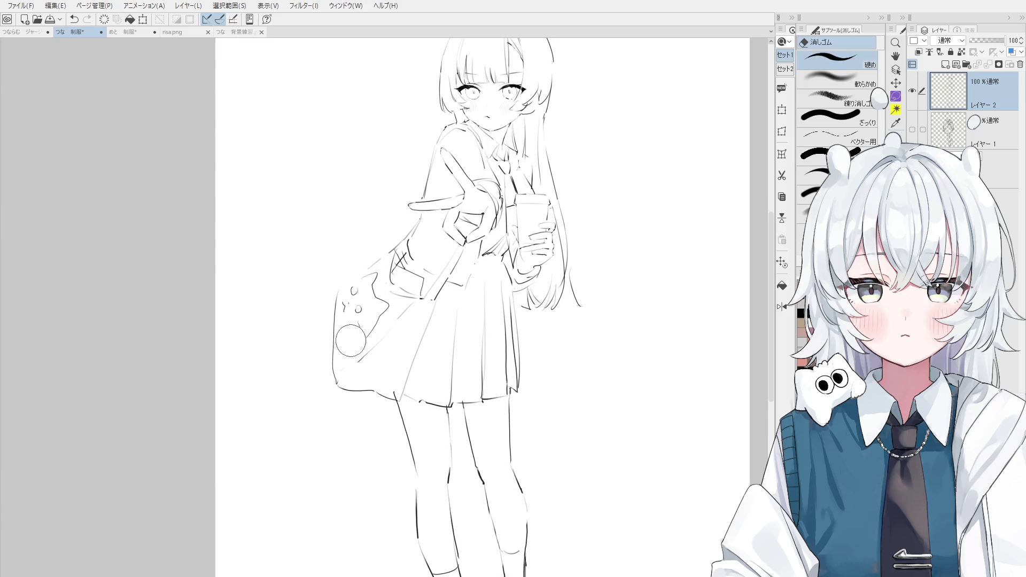
pyautogui.hotkey('ctrl', 'z')
pyautogui.moveTo(387, 309); pyautogui.dragTo(369, 331)
pyautogui.hotkey('ctrl', 'z')
pyautogui.press('p')
pyautogui.scroll(-1, 363, 348)
# Add small curved line-art marks on both knees, undoing misplaced attempts
pyautogui.click(337, 382)
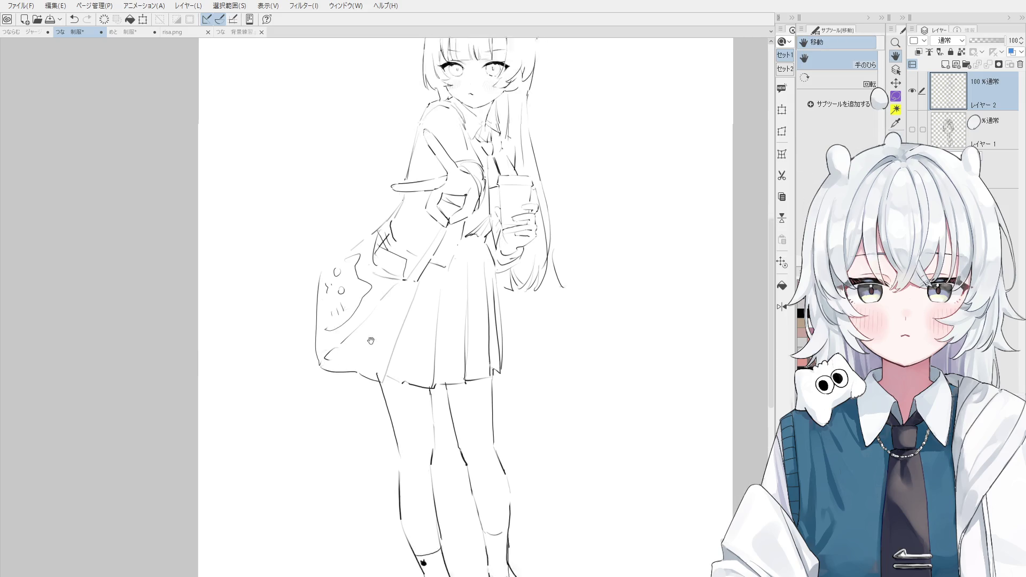
pyautogui.scroll(-5, 428, 395)
pyautogui.scroll(1, 496, 406)
pyautogui.hotkey('ctrl', 'z')
pyautogui.moveTo(489, 408)
pyautogui.mouseDown()
pyautogui.moveTo(497, 434)
pyautogui.moveTo(512, 430)
pyautogui.moveTo(499, 428)
pyautogui.mouseUp()
pyautogui.hotkey('ctrl', 'z')
pyautogui.hotkey('ctrl', 'z')
pyautogui.moveTo(479, 473); pyautogui.dragTo(482, 486)
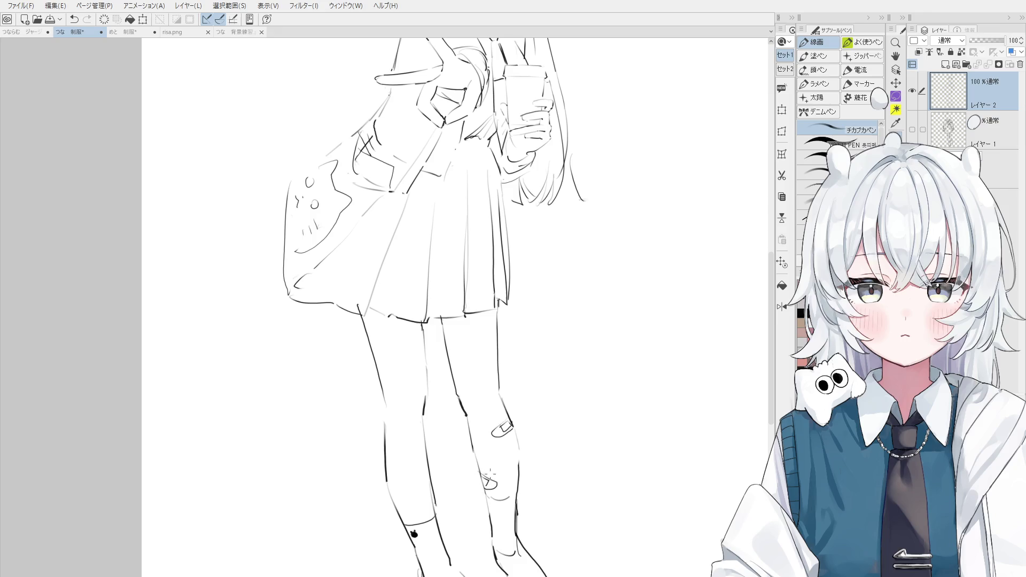
# Shift the view of the legs and erase part of a knee line, then undo the erasure
pyautogui.press('space')
pyautogui.moveTo(466, 396); pyautogui.dragTo(482, 409)
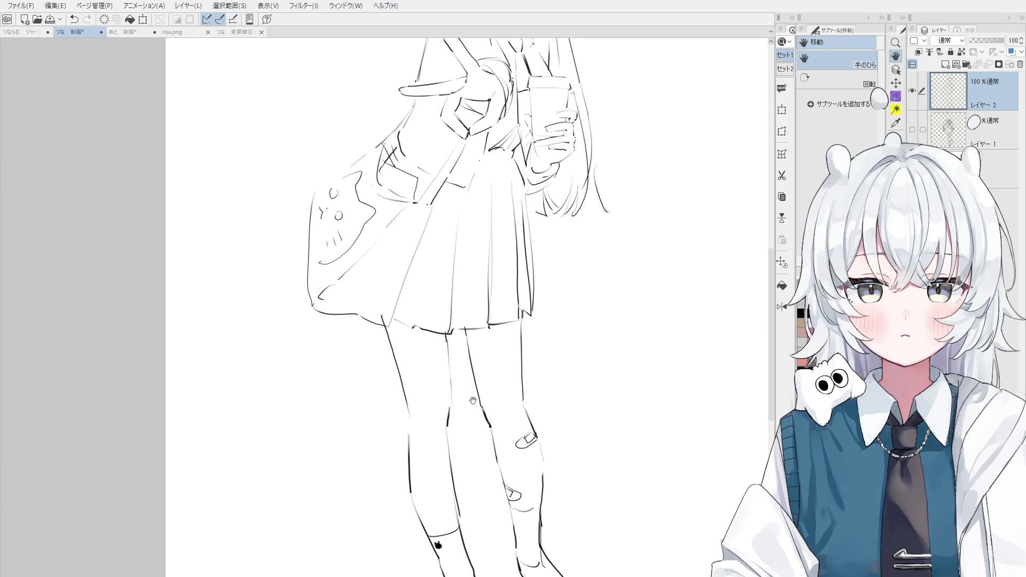
pyautogui.scroll(-2, 472, 401)
pyautogui.press('e')
pyautogui.scroll(3, 495, 474)
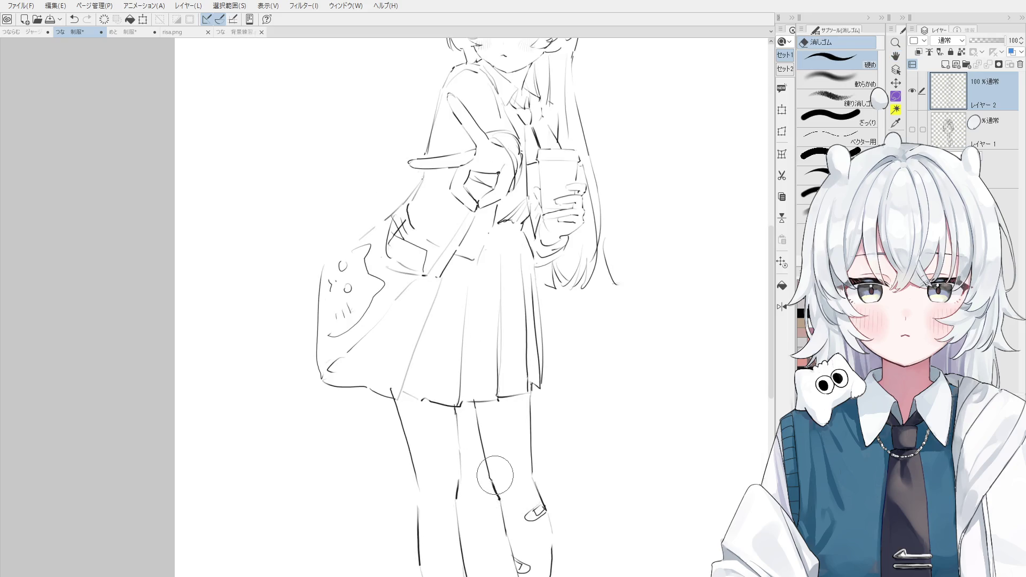
pyautogui.moveTo(494, 475); pyautogui.dragTo(457, 497)
pyautogui.press('p')
pyautogui.hotkey('ctrl', 'z')
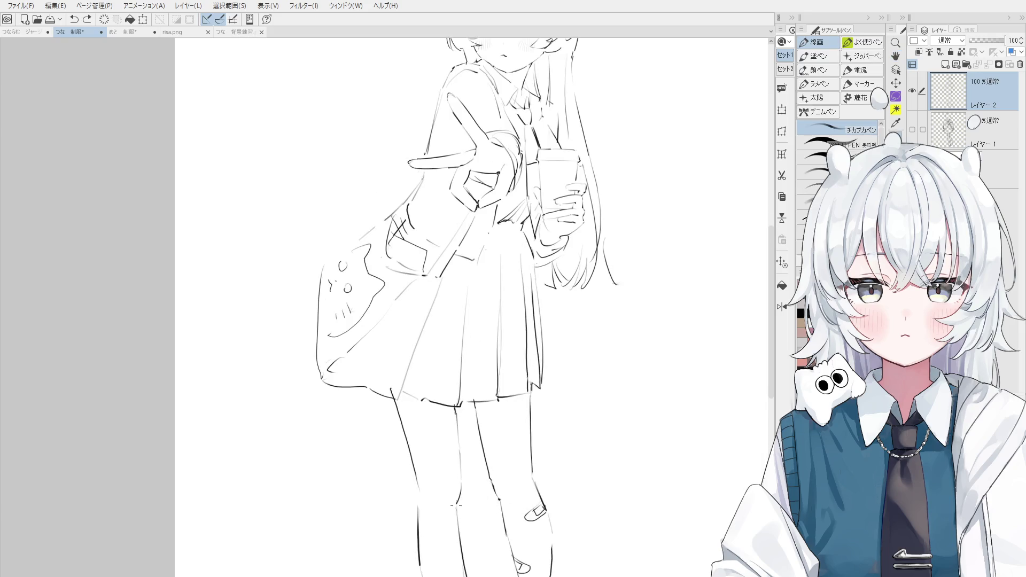
# Zoom out to show the whole page
pyautogui.scroll(-2, 459, 492)
pyautogui.press('h')
pyautogui.scroll(-1, 478, 473)
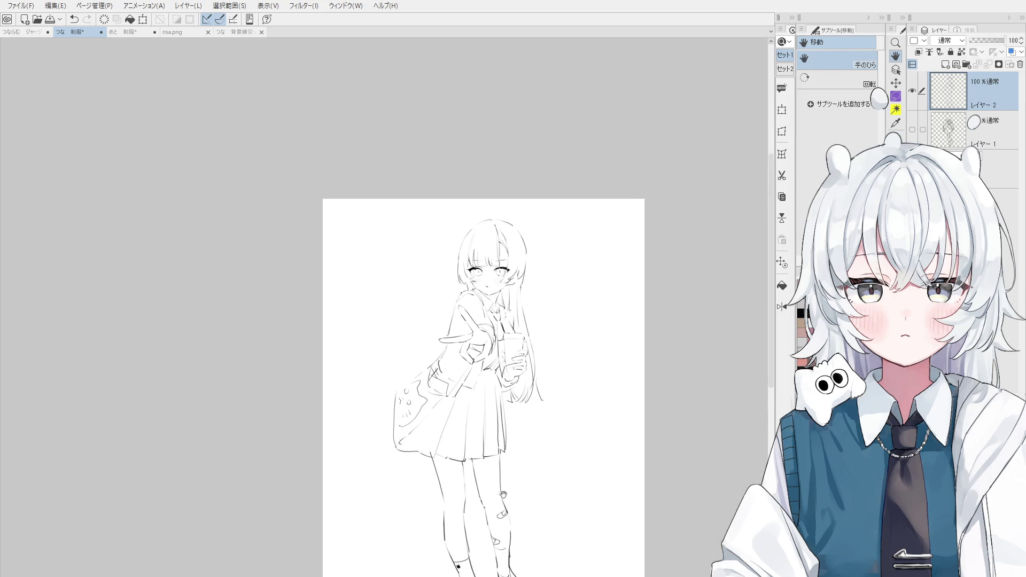
# Bring the head into view and draw a long strand down the hair's right side
pyautogui.moveTo(502, 494); pyautogui.dragTo(505, 372)
pyautogui.scroll(1, 515, 134)
pyautogui.scroll(1, 516, 134)
pyautogui.press('p')
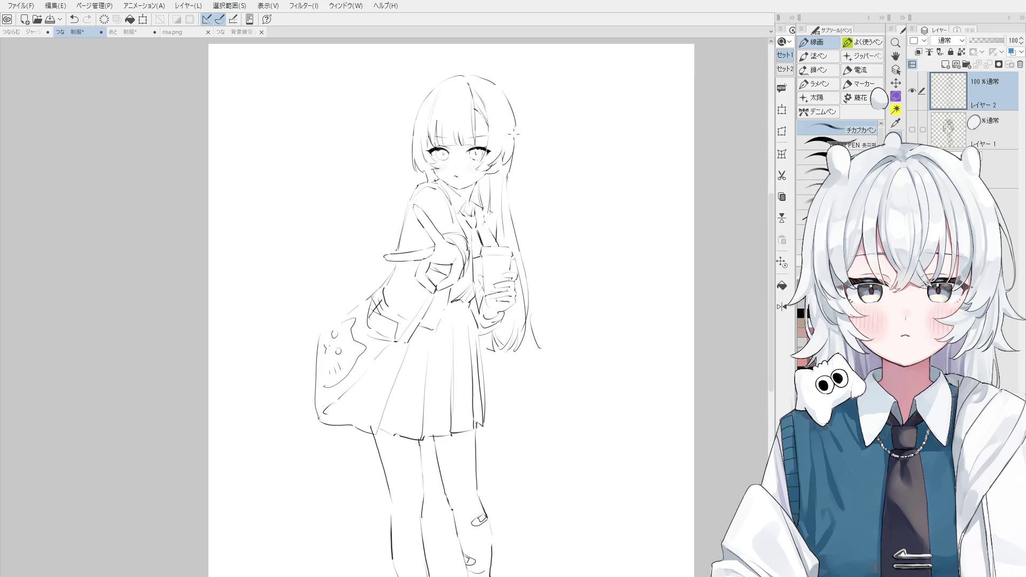
pyautogui.scroll(1, 512, 139)
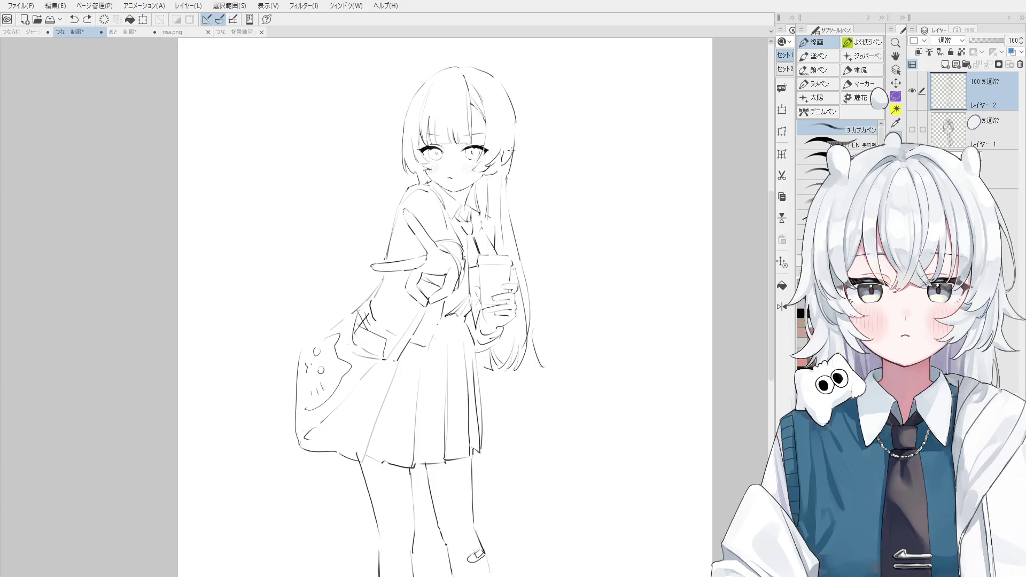
pyautogui.moveTo(514, 124); pyautogui.dragTo(516, 231)
# Erase hair lines near the top, then undo and redo to keep the small strands by the ear
pyautogui.press('e')
pyautogui.moveTo(510, 168)
pyautogui.mouseDown()
pyautogui.moveTo(504, 142)
pyautogui.moveTo(494, 172)
pyautogui.moveTo(487, 165)
pyautogui.mouseUp()
pyautogui.press('p')
pyautogui.hotkey('ctrl', 'z')
pyautogui.hotkey('ctrl', 'z')
pyautogui.press('e')
pyautogui.press('p')
pyautogui.hotkey('ctrl', 'z')
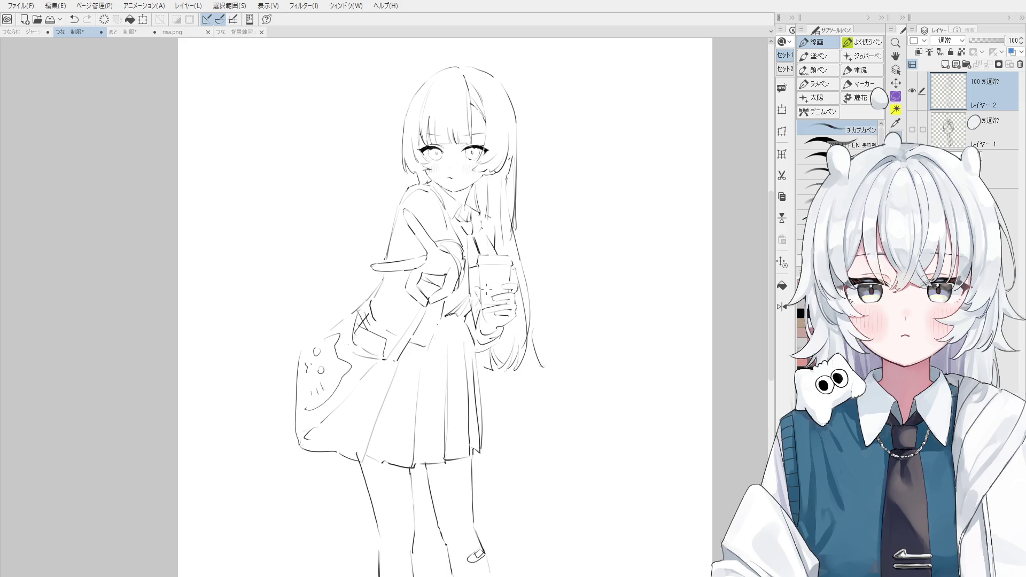
pyautogui.press('e')
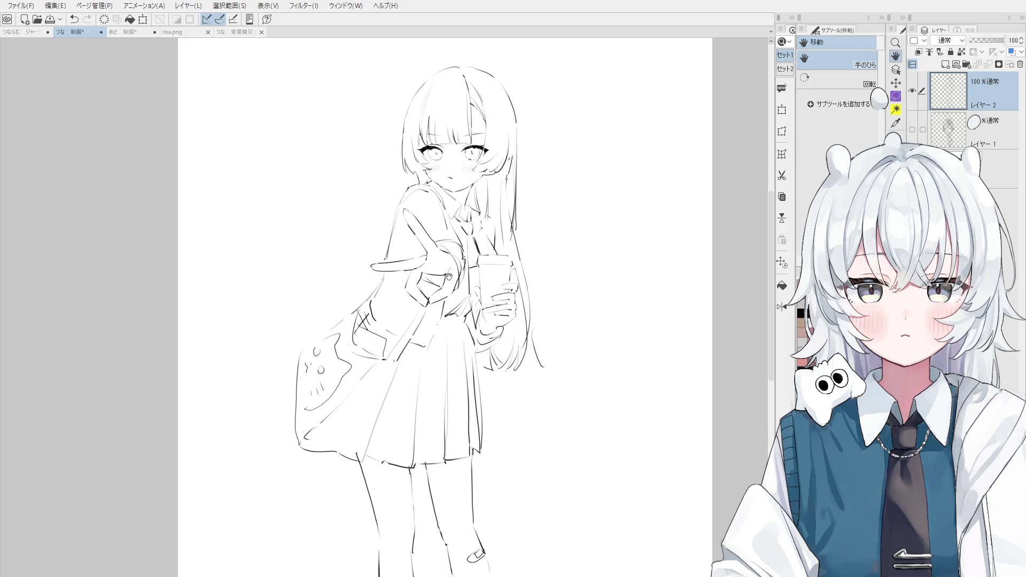
pyautogui.scroll(3, 542, 192)
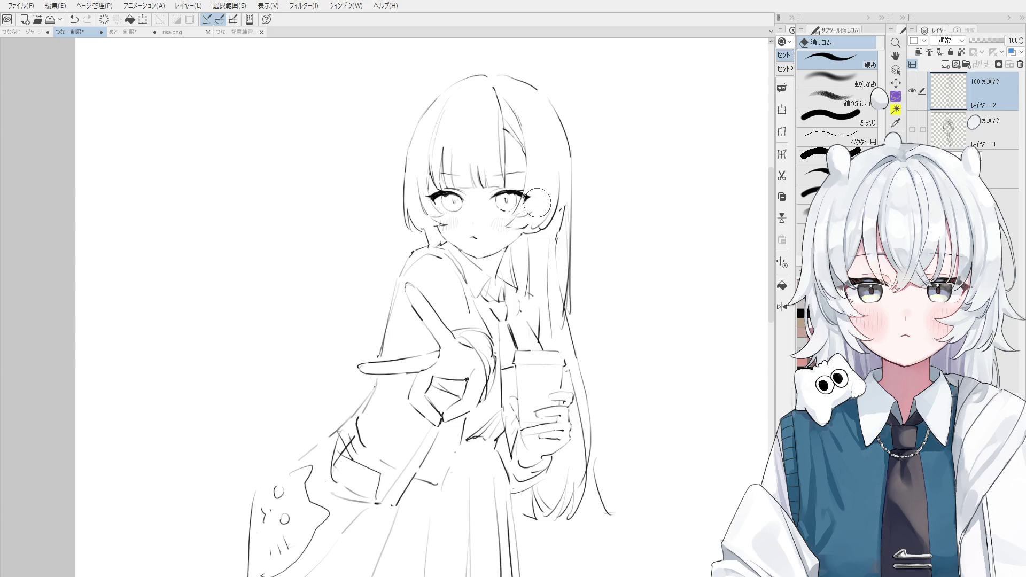
# Add a hair strand to the left of the eye
pyautogui.press('p')
pyautogui.scroll(1, 518, 211)
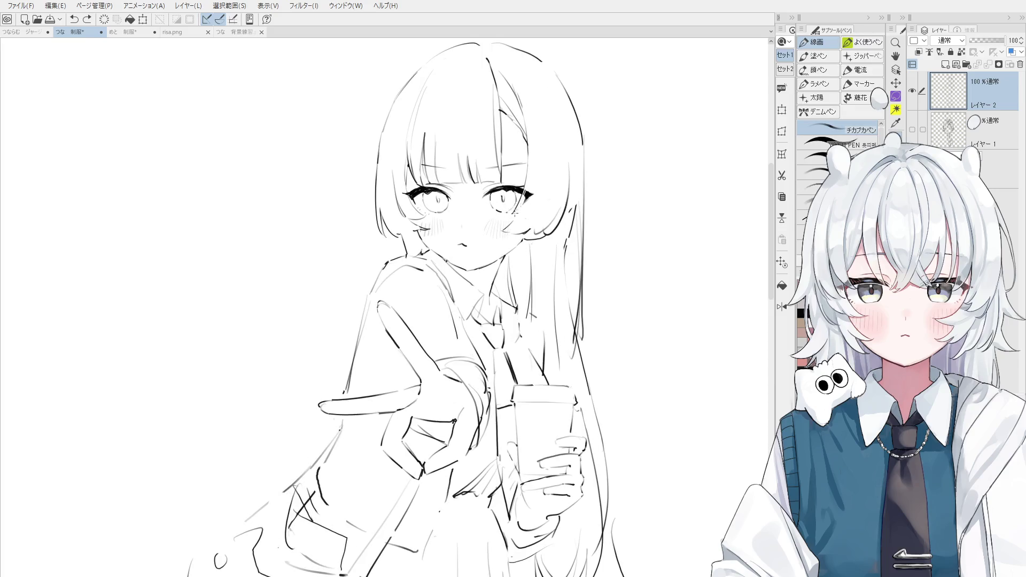
pyautogui.press('e')
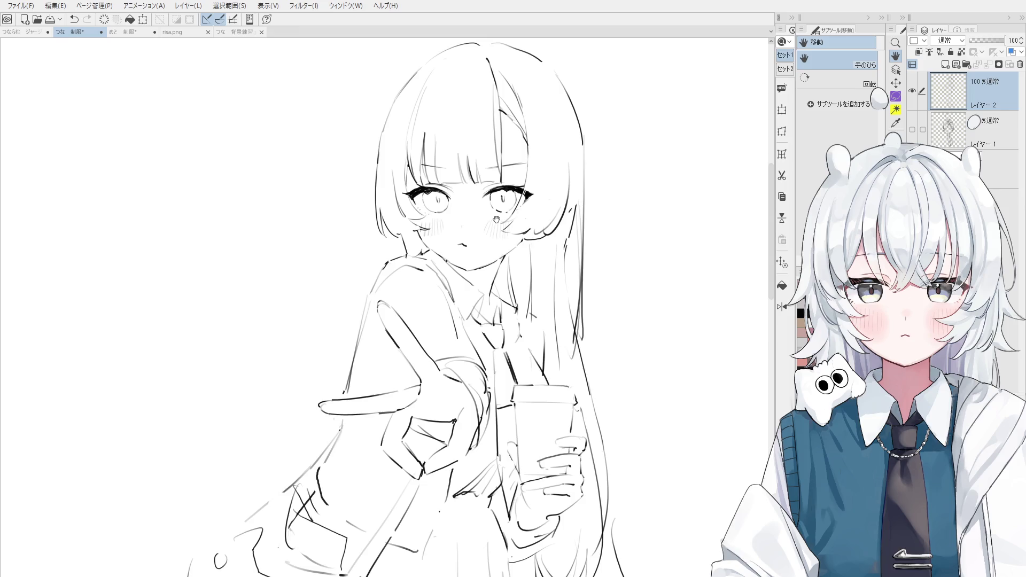
pyautogui.scroll(2, 410, 216)
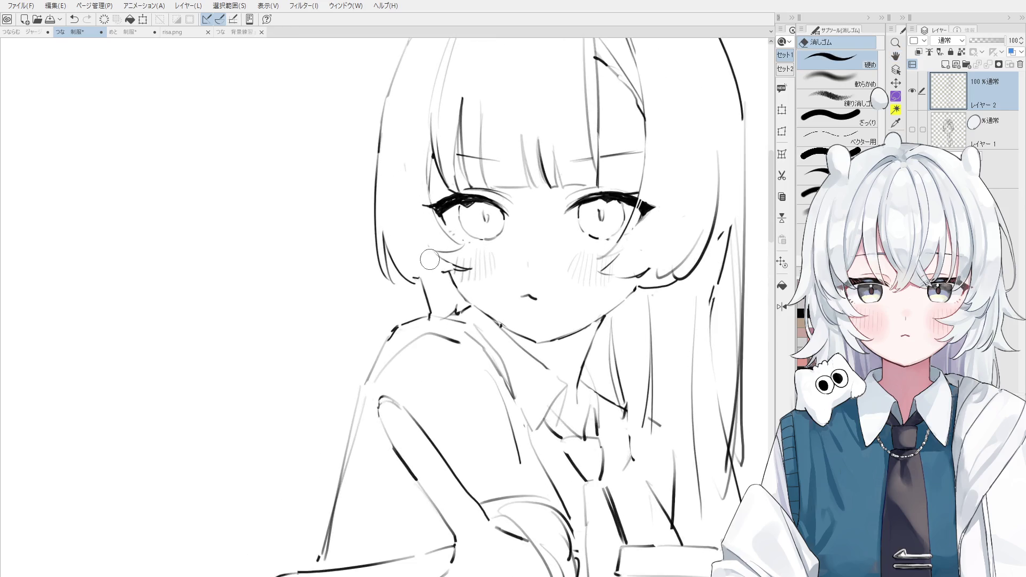
pyautogui.press('p')
pyautogui.hotkey('ctrl', 'z')
pyautogui.moveTo(402, 165); pyautogui.dragTo(427, 245)
# With the whole head in view, draw a vertical hair line through the bangs
pyautogui.press('e')
pyautogui.press('h')
pyautogui.scroll(-2, 409, 225)
pyautogui.press('e')
pyautogui.scroll(1, 453, 170)
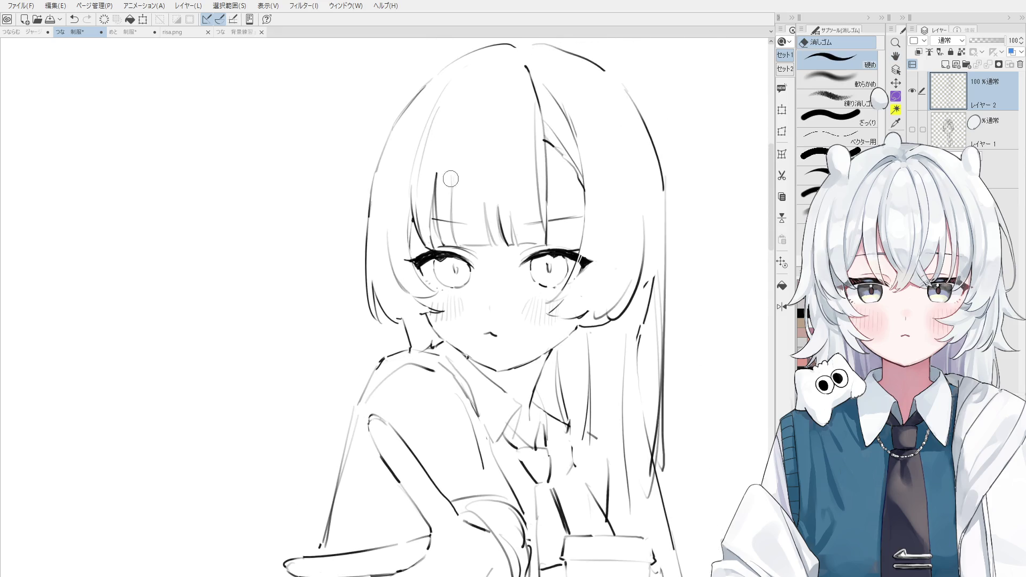
pyautogui.scroll(1, 453, 169)
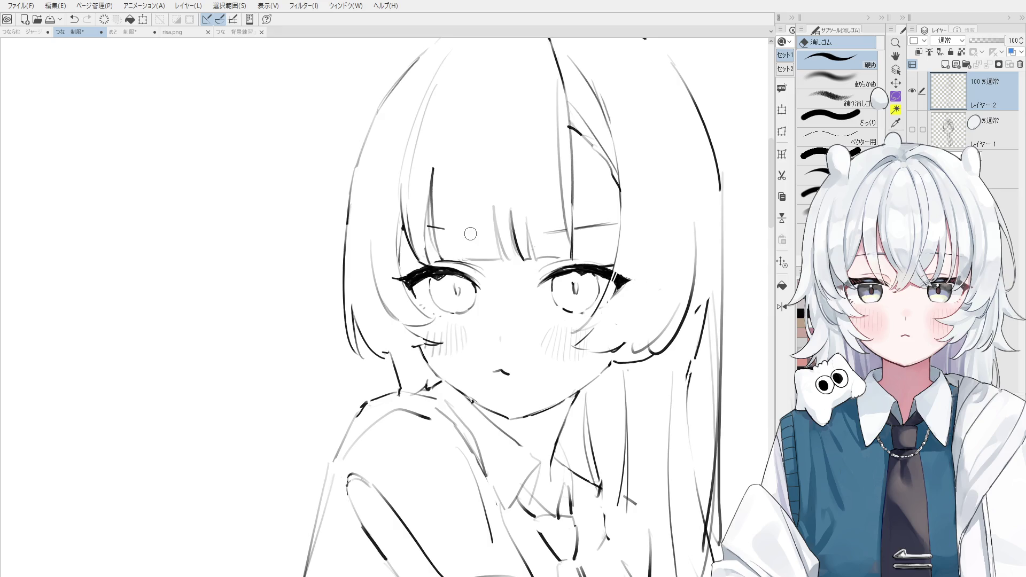
pyautogui.press('p')
pyautogui.moveTo(456, 175); pyautogui.dragTo(454, 262)
pyautogui.hotkey('ctrl', 'z')
pyautogui.hotkey('ctrl', 'y')
pyautogui.scroll(-2, 453, 211)
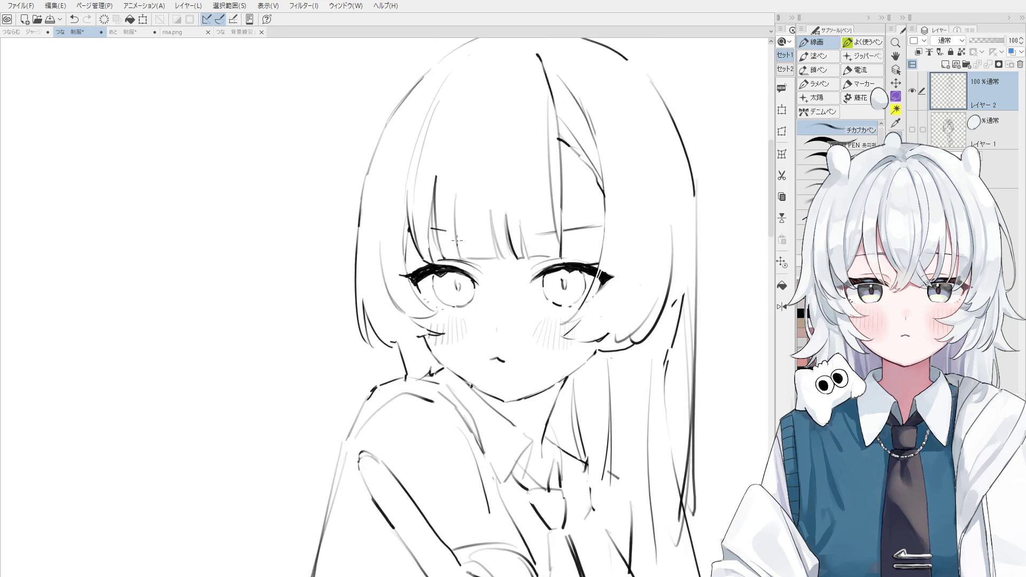
# Trim a stroke in the bangs and add short lines along the top of the hair outline
pyautogui.press('e')
pyautogui.scroll(-1, 462, 217)
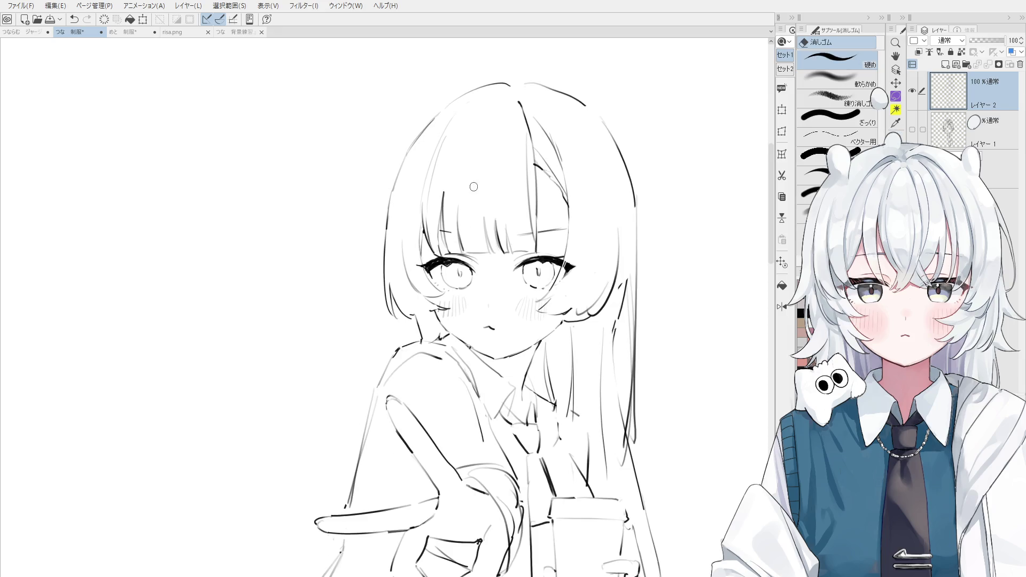
pyautogui.moveTo(446, 200); pyautogui.dragTo(451, 237)
pyautogui.press('p')
pyautogui.moveTo(453, 139); pyautogui.dragTo(446, 207)
pyautogui.hotkey('ctrl', 'z')
pyautogui.moveTo(476, 109); pyautogui.dragTo(449, 186)
pyautogui.hotkey('ctrl', 'z')
pyautogui.moveTo(498, 95); pyautogui.dragTo(508, 93)
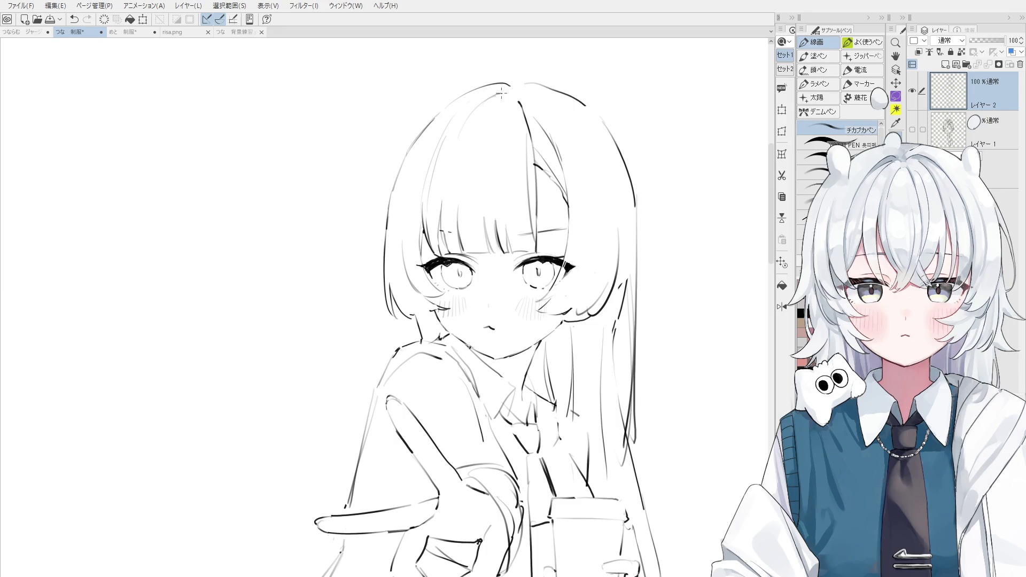
pyautogui.moveTo(496, 91); pyautogui.dragTo(489, 96)
# Erase faint sketch lines in the bangs and redraw the top-of-head outline, dropping the crown strokes
pyautogui.press('e')
pyautogui.scroll(2, 470, 161)
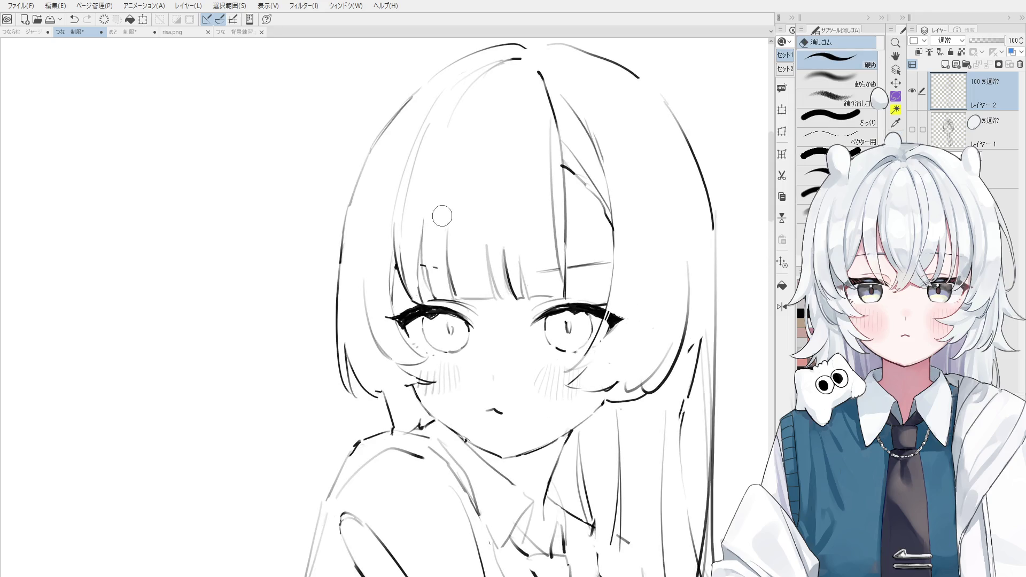
pyautogui.moveTo(425, 237); pyautogui.dragTo(435, 142)
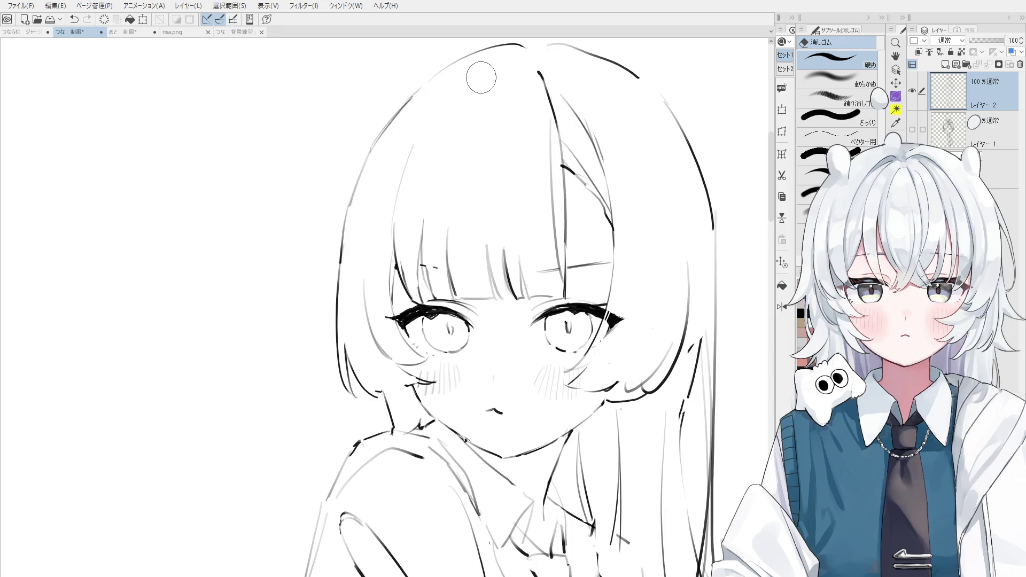
pyautogui.press('p')
pyautogui.hotkey('ctrl', 'z')
pyautogui.moveTo(513, 54); pyautogui.dragTo(434, 114)
pyautogui.scroll(-1, 547, 50)
pyautogui.moveTo(526, 55); pyautogui.dragTo(541, 64)
pyautogui.hotkey('ctrl', 'z')
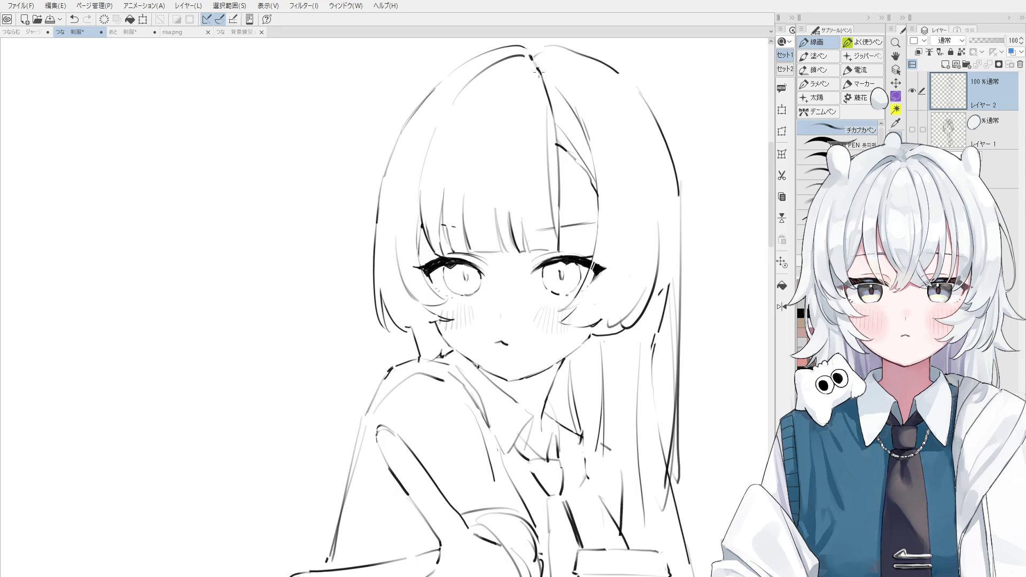
pyautogui.hotkey('ctrl', 'z')
pyautogui.scroll(-1, 536, 77)
pyautogui.scroll(-1, 536, 77)
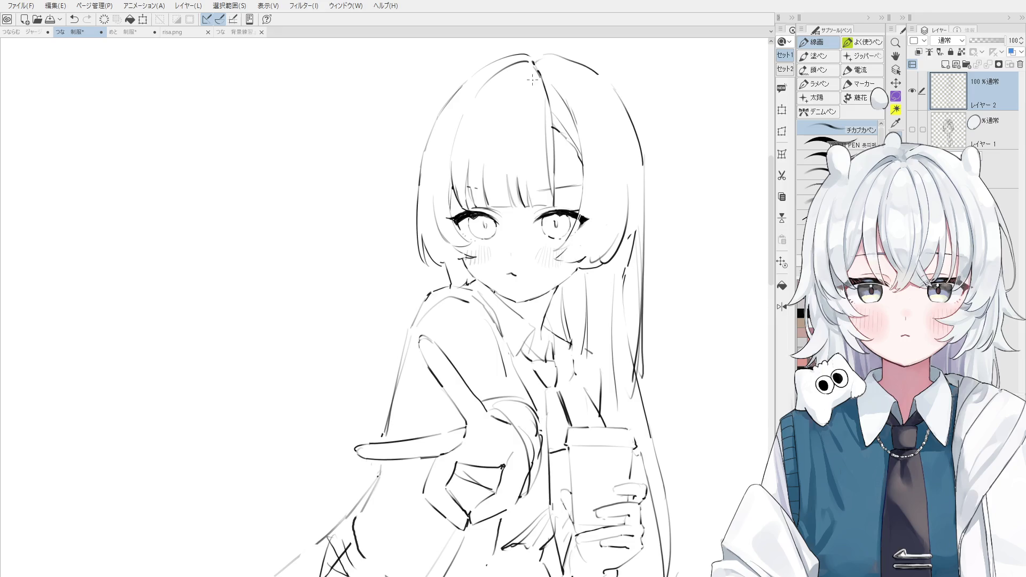
# Erase the top of the hair-part lines
pyautogui.press('e')
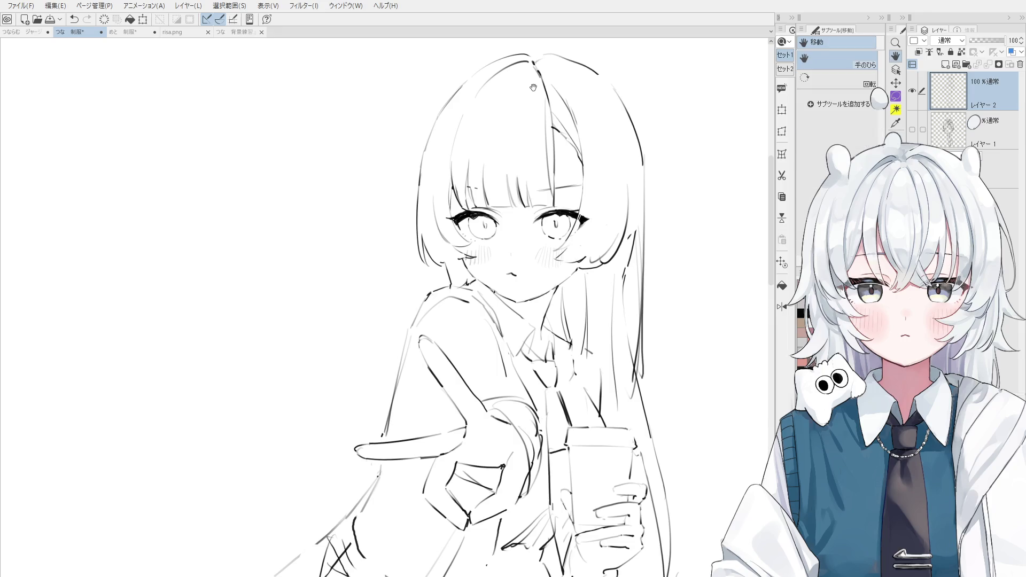
pyautogui.scroll(1, 533, 88)
pyautogui.scroll(1, 545, 112)
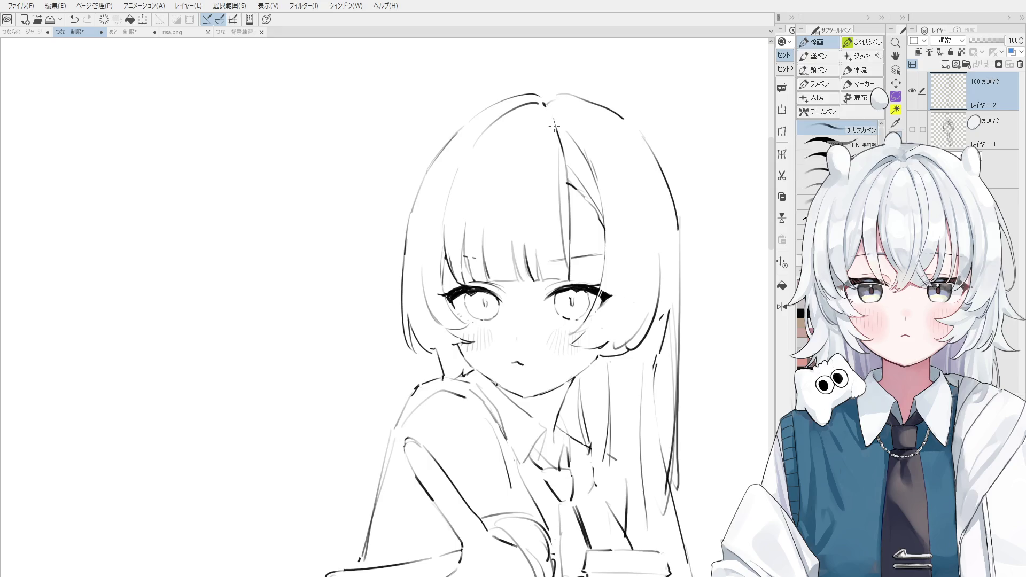
pyautogui.moveTo(563, 141)
pyautogui.mouseDown()
pyautogui.moveTo(552, 118)
pyautogui.moveTo(565, 175)
pyautogui.mouseUp()
pyautogui.press('p')
pyautogui.hotkey('ctrl', 'z')
# Try several hair-part strokes from the crown downward, undoing each attempt
pyautogui.moveTo(552, 114); pyautogui.dragTo(567, 174)
pyautogui.hotkey('ctrl', 'z')
pyautogui.hotkey('ctrl', 'z')
pyautogui.moveTo(546, 110)
pyautogui.mouseDown()
pyautogui.moveTo(562, 160)
pyautogui.moveTo(560, 142)
pyautogui.moveTo(523, 219)
pyautogui.mouseUp()
pyautogui.hotkey('ctrl', 'z')
pyautogui.hotkey('ctrl', 'z')
pyautogui.moveTo(536, 131); pyautogui.dragTo(527, 225)
pyautogui.hotkey('ctrl', 'z')
pyautogui.moveTo(539, 106)
pyautogui.mouseDown()
pyautogui.moveTo(529, 170)
pyautogui.moveTo(505, 146)
pyautogui.moveTo(484, 163)
pyautogui.mouseUp()
pyautogui.hotkey('ctrl', 'z')
# Draw a short line under the right eye, undoing it to redraw
pyautogui.scroll(-2, 547, 141)
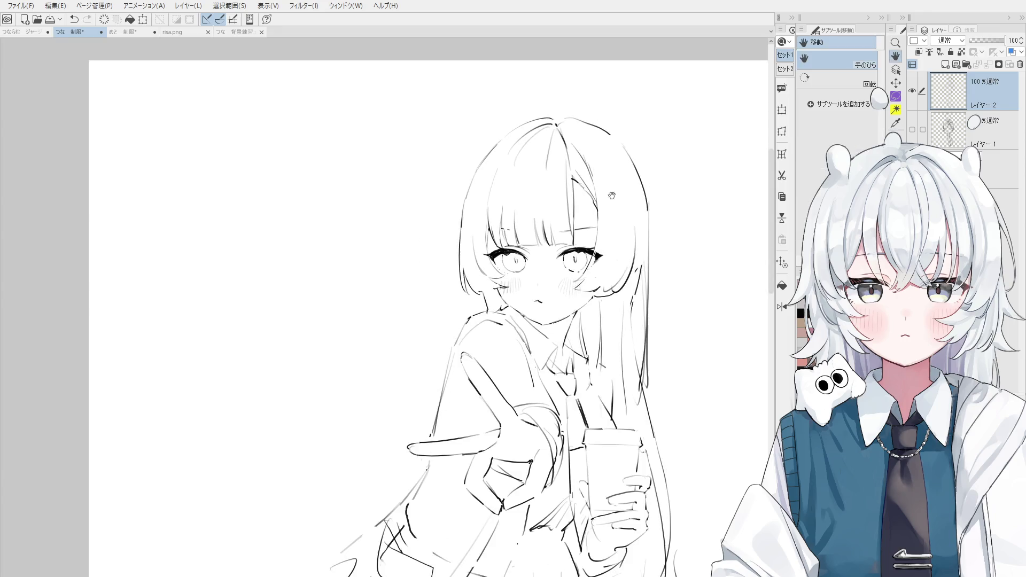
pyautogui.scroll(-1, 550, 133)
pyautogui.scroll(-1, 597, 166)
pyautogui.press('h')
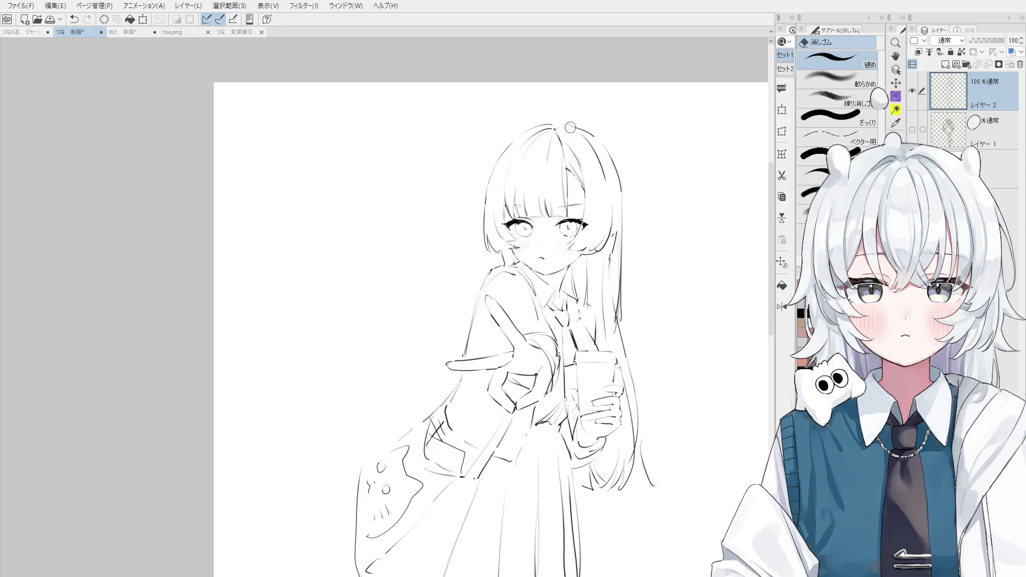
pyautogui.press('p')
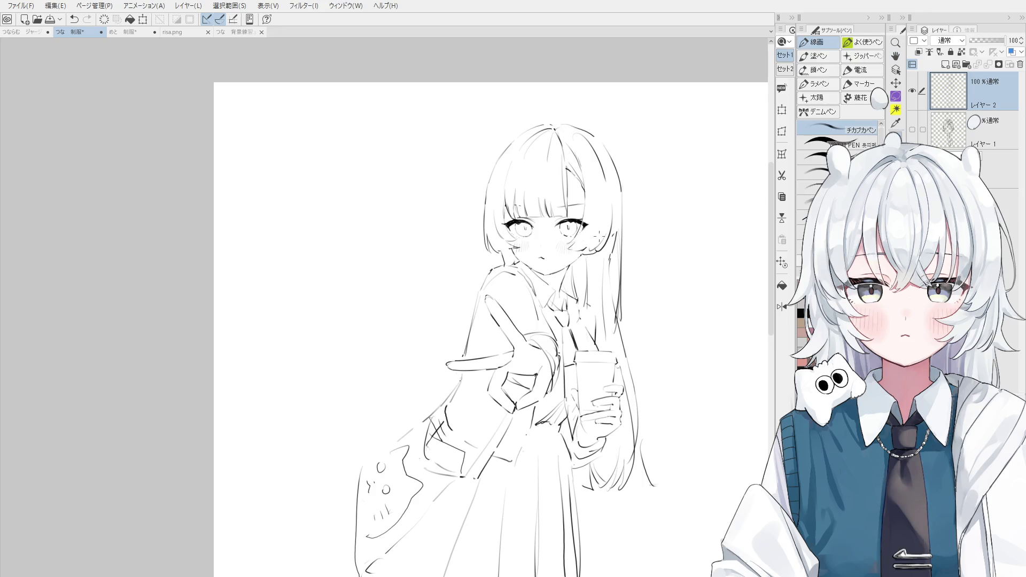
pyautogui.hotkey('ctrl', 'z')
pyautogui.moveTo(594, 240); pyautogui.dragTo(574, 245)
pyautogui.hotkey('ctrl', 'z')
# Rotate the canvas counter-clockwise and draw a curved line from the hair down to the left cheek
pyautogui.press('h')
pyautogui.scroll(-2, 509, 284)
pyautogui.moveTo(508, 284); pyautogui.dragTo(536, 280)
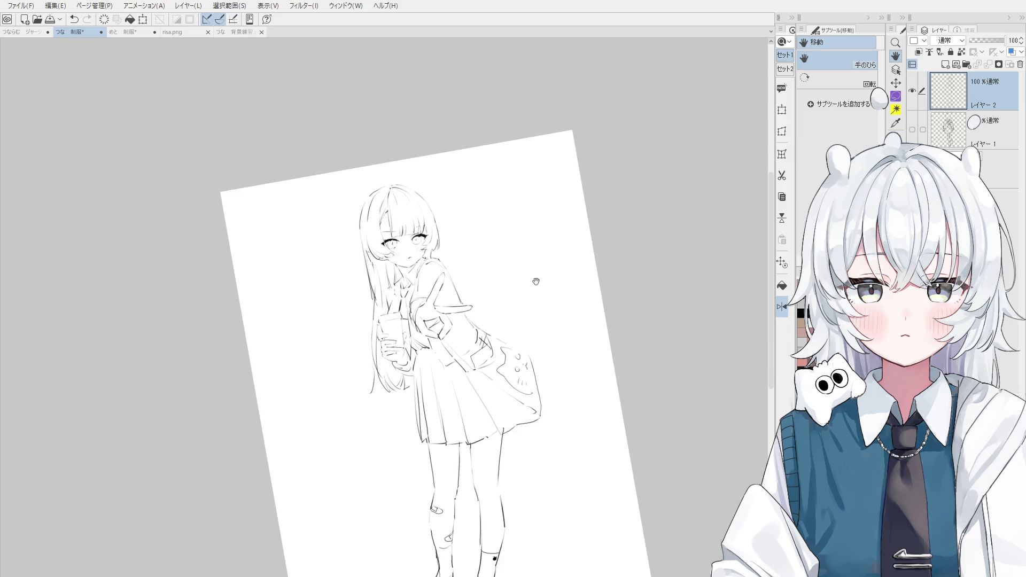
pyautogui.scroll(4, 353, 253)
pyautogui.press('e')
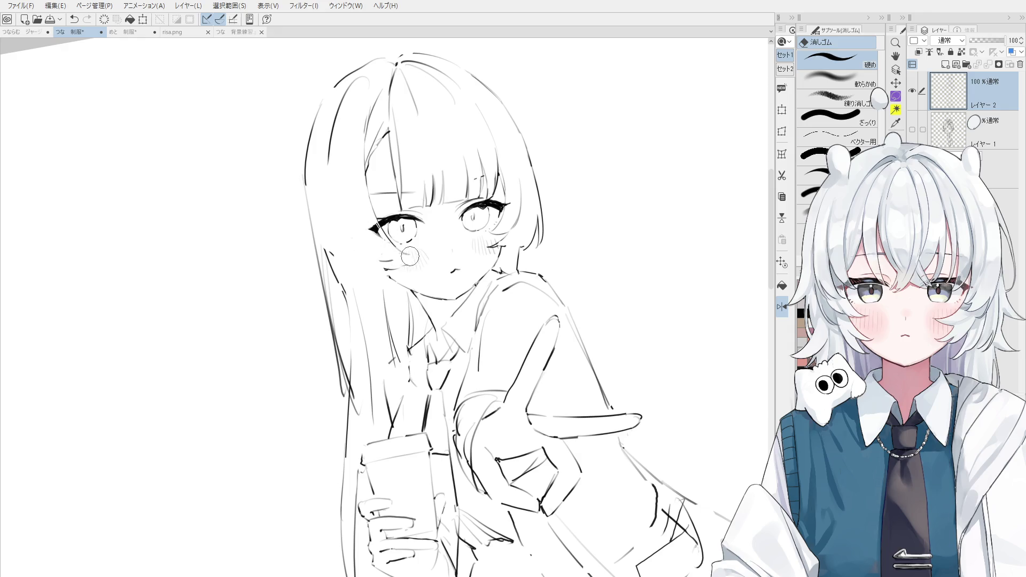
pyautogui.press('p')
pyautogui.scroll(-2, 422, 256)
pyautogui.scroll(1, 401, 232)
pyautogui.hotkey('ctrl', 'z')
pyautogui.moveTo(401, 255); pyautogui.dragTo(384, 209)
pyautogui.hotkey('ctrl', 'z')
pyautogui.moveTo(393, 256)
pyautogui.mouseDown()
pyautogui.moveTo(407, 264)
pyautogui.moveTo(369, 275)
pyautogui.moveTo(404, 283)
pyautogui.mouseUp()
pyautogui.hotkey('ctrl', 'z')
pyautogui.hotkey('ctrl', 'z')
pyautogui.moveTo(369, 246)
pyautogui.mouseDown()
pyautogui.moveTo(393, 278)
pyautogui.moveTo(374, 251)
pyautogui.mouseUp()
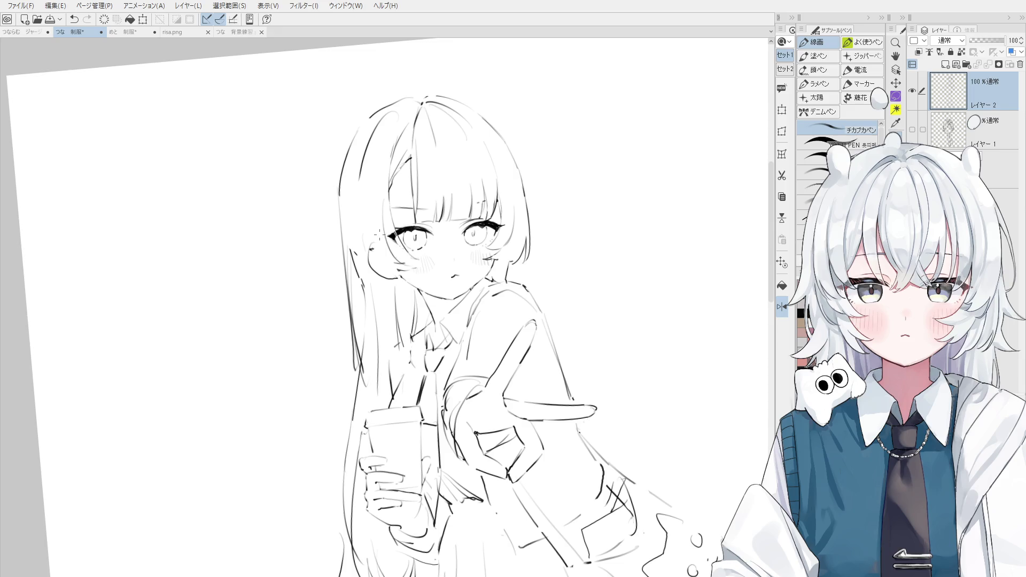
# Erase the hair strands left of the cheek and redraw the long left strand as one clean line
pyautogui.press('e')
pyautogui.scroll(2, 369, 262)
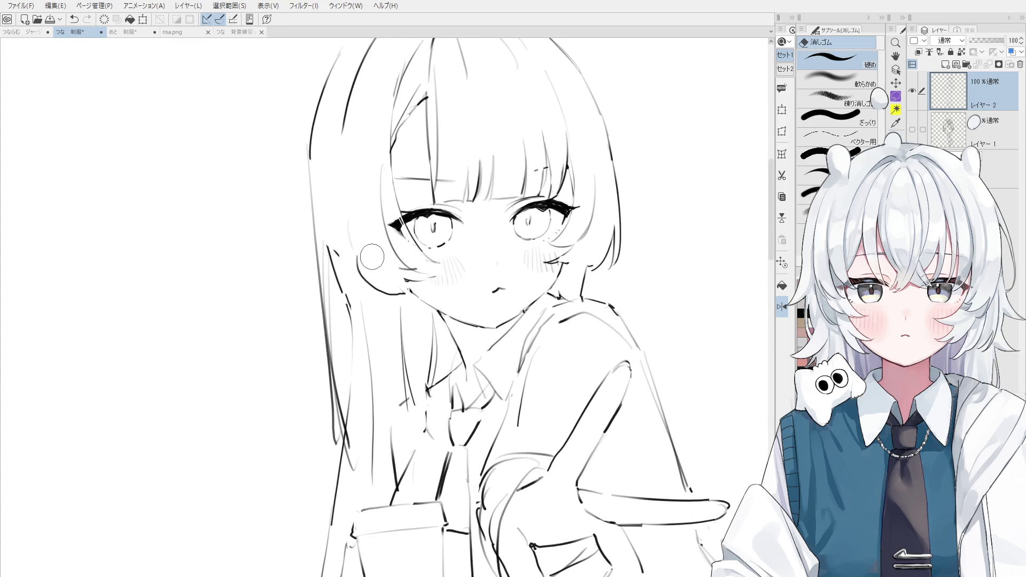
pyautogui.moveTo(360, 266)
pyautogui.mouseDown()
pyautogui.moveTo(360, 344)
pyautogui.moveTo(355, 302)
pyautogui.mouseUp()
pyautogui.moveTo(338, 259)
pyautogui.mouseDown()
pyautogui.moveTo(342, 350)
pyautogui.moveTo(335, 276)
pyautogui.mouseUp()
pyautogui.moveTo(335, 315); pyautogui.dragTo(339, 383)
pyautogui.moveTo(338, 294); pyautogui.dragTo(337, 465)
pyautogui.moveTo(336, 317); pyautogui.dragTo(342, 417)
pyautogui.press('p')
pyautogui.hotkey('ctrl', 'z')
pyautogui.moveTo(329, 363)
pyautogui.mouseDown()
pyautogui.moveTo(345, 417)
pyautogui.moveTo(340, 446)
pyautogui.mouseUp()
pyautogui.scroll(-1, 346, 417)
# Draw a hair stroke linking the left hair line to the lower strand
pyautogui.press('e')
pyautogui.press('p')
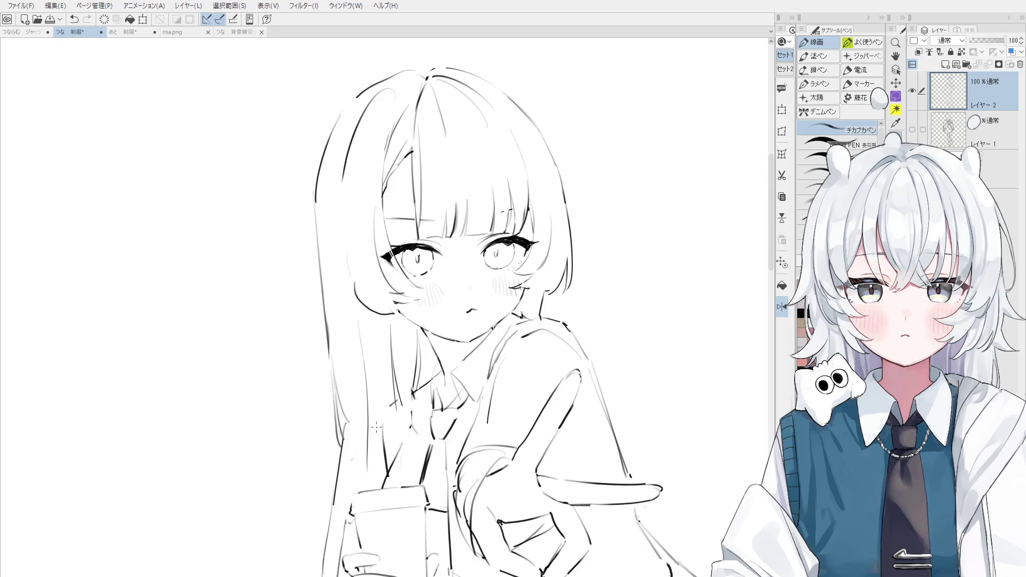
pyautogui.press('e')
pyautogui.moveTo(380, 424); pyautogui.dragTo(373, 419)
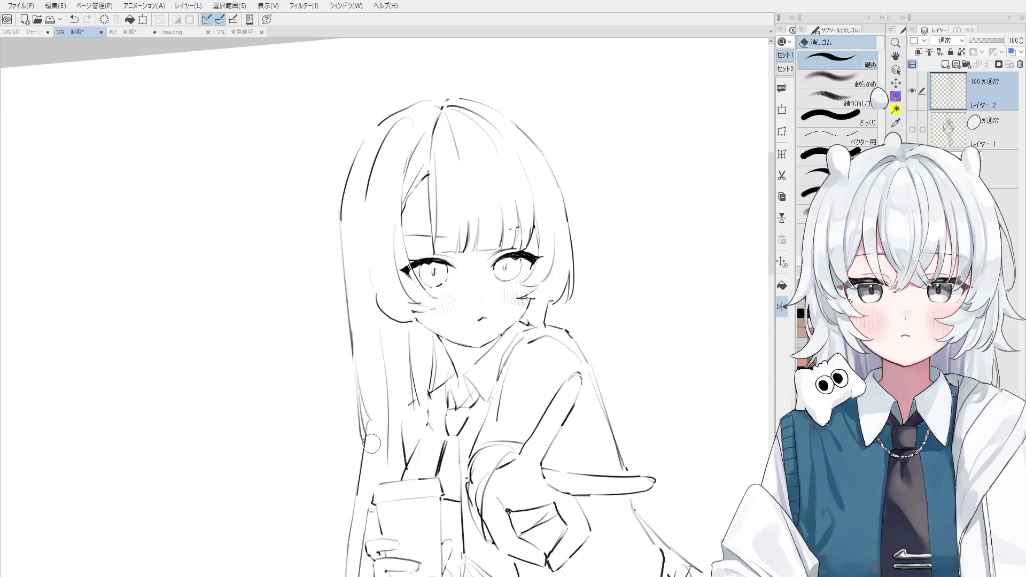
pyautogui.press('p')
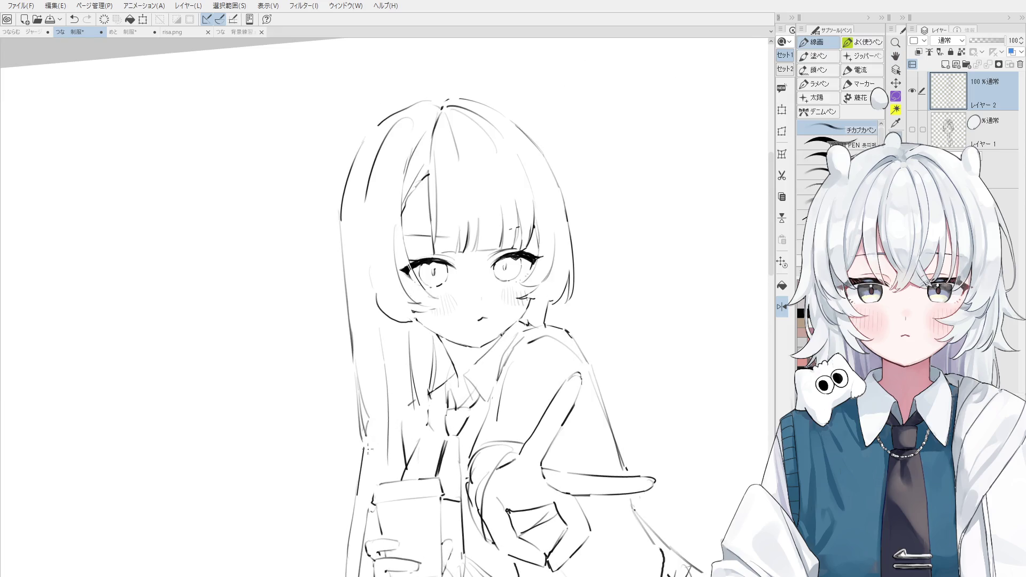
pyautogui.scroll(-3, 363, 446)
pyautogui.press('e')
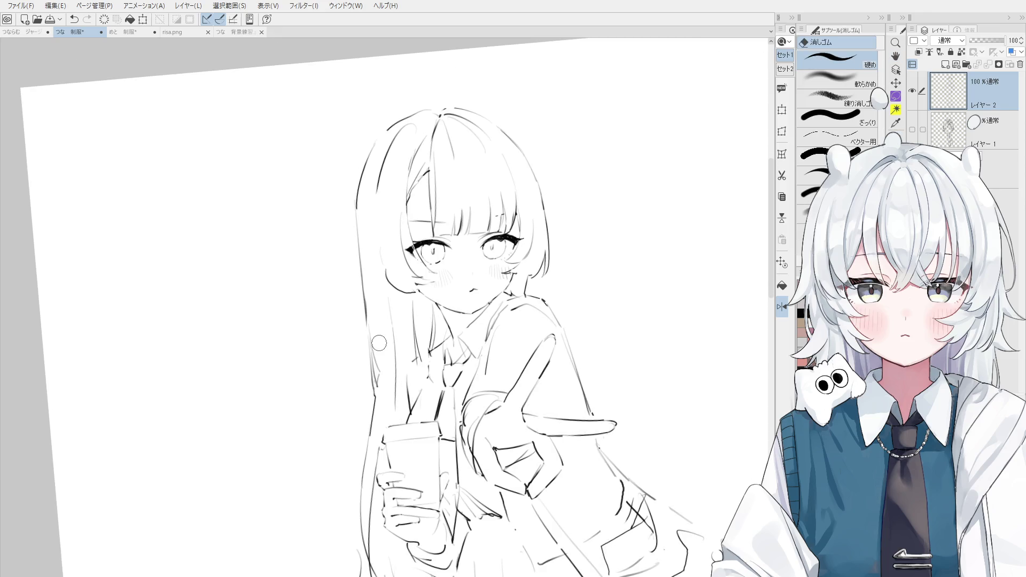
pyautogui.scroll(1, 376, 326)
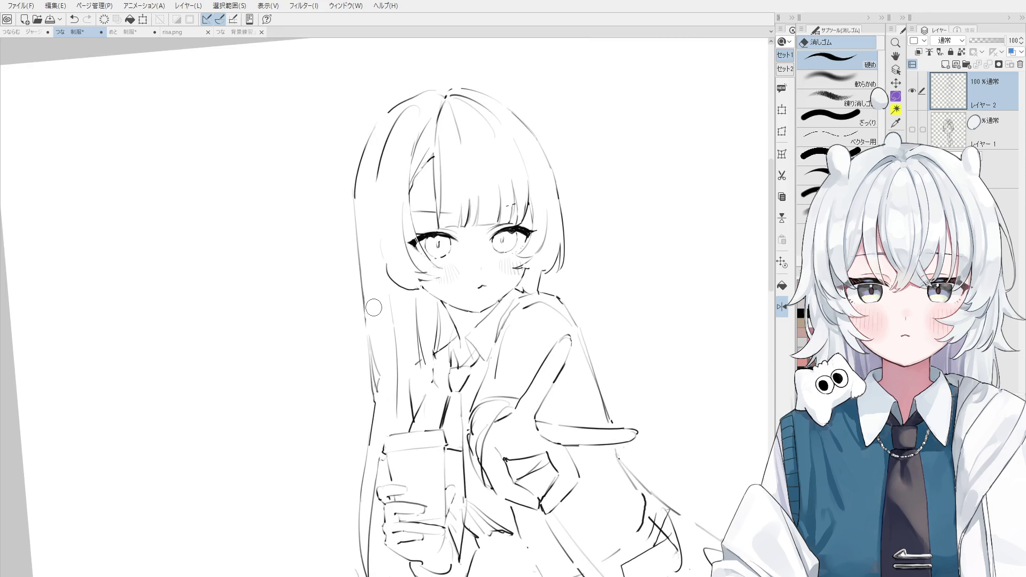
pyautogui.press('p')
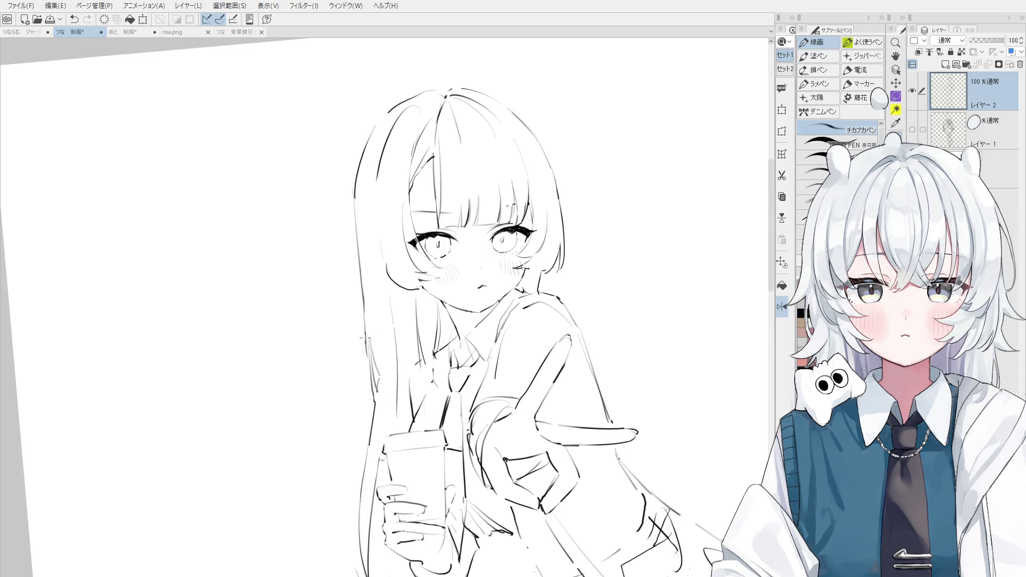
pyautogui.press('e')
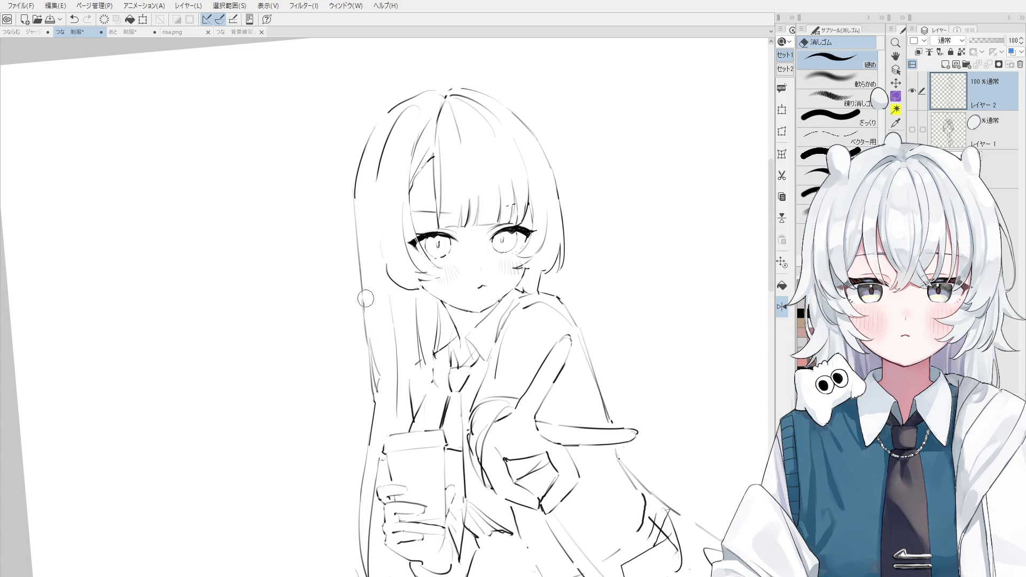
pyautogui.scroll(1, 365, 318)
pyautogui.scroll(1, 361, 318)
pyautogui.press('p')
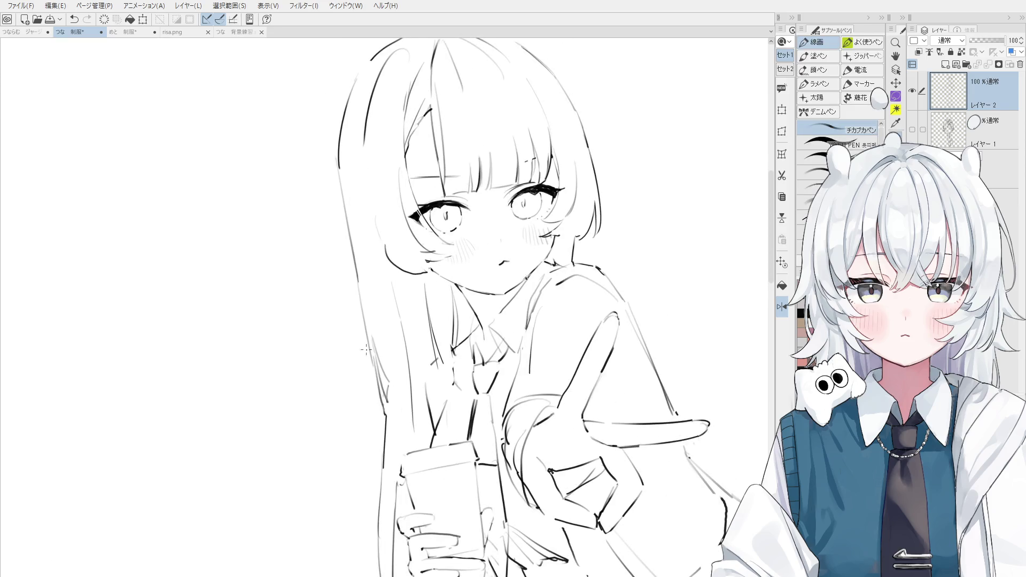
pyautogui.moveTo(359, 279); pyautogui.dragTo(371, 357)
pyautogui.hotkey('ctrl', 'z')
# Try a hair strand beside the left cheek, then undo the trial strokes
pyautogui.hotkey('ctrl', 'z')
pyautogui.moveTo(359, 279)
pyautogui.mouseDown()
pyautogui.moveTo(374, 373)
pyautogui.moveTo(381, 368)
pyautogui.moveTo(385, 382)
pyautogui.mouseUp()
pyautogui.press('e')
pyautogui.press('p')
pyautogui.hotkey('ctrl', 'z')
pyautogui.hotkey('ctrl', 'z')
pyautogui.press('e')
pyautogui.press('p')
pyautogui.moveTo(381, 271); pyautogui.dragTo(399, 375)
pyautogui.hotkey('ctrl', 'z')
pyautogui.moveTo(386, 294)
pyautogui.mouseDown()
pyautogui.moveTo(401, 385)
pyautogui.moveTo(398, 374)
pyautogui.mouseUp()
pyautogui.hotkey('ctrl', 'z')
pyautogui.hotkey('ctrl', 'z')
pyautogui.hotkey('ctrl', '0')
# Zoom in on the face and replace the old right-side hair line with a longer downward line
pyautogui.press('e')
pyautogui.press('-')
pyautogui.hotkey('ctrl', '+')
pyautogui.press('p')
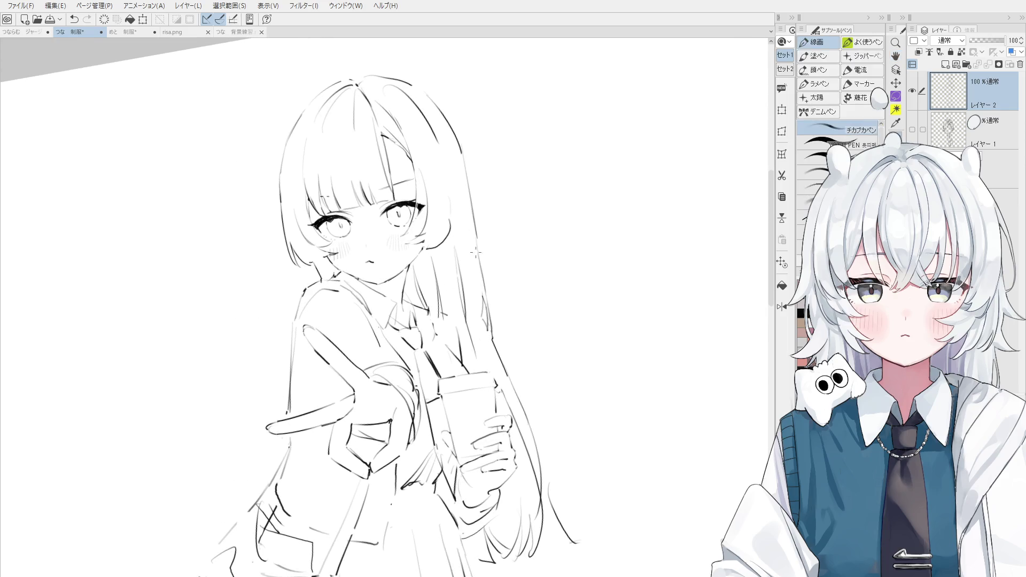
pyautogui.press('e')
pyautogui.moveTo(487, 299)
pyautogui.mouseDown()
pyautogui.moveTo(475, 211)
pyautogui.moveTo(484, 312)
pyautogui.mouseUp()
pyautogui.press('p')
pyautogui.hotkey('ctrl', 'z')
pyautogui.moveTo(469, 211); pyautogui.dragTo(482, 327)
pyautogui.hotkey('ctrl', 'z')
pyautogui.moveTo(470, 211); pyautogui.dragTo(478, 290)
# Erase stray marks beside the right hair and redraw the right hair strand
pyautogui.press('e')
pyautogui.moveTo(457, 251)
pyautogui.mouseDown()
pyautogui.moveTo(467, 321)
pyautogui.moveTo(511, 393)
pyautogui.mouseUp()
pyautogui.press('p')
pyautogui.hotkey('ctrl', 'z')
pyautogui.press('e')
pyautogui.press('p')
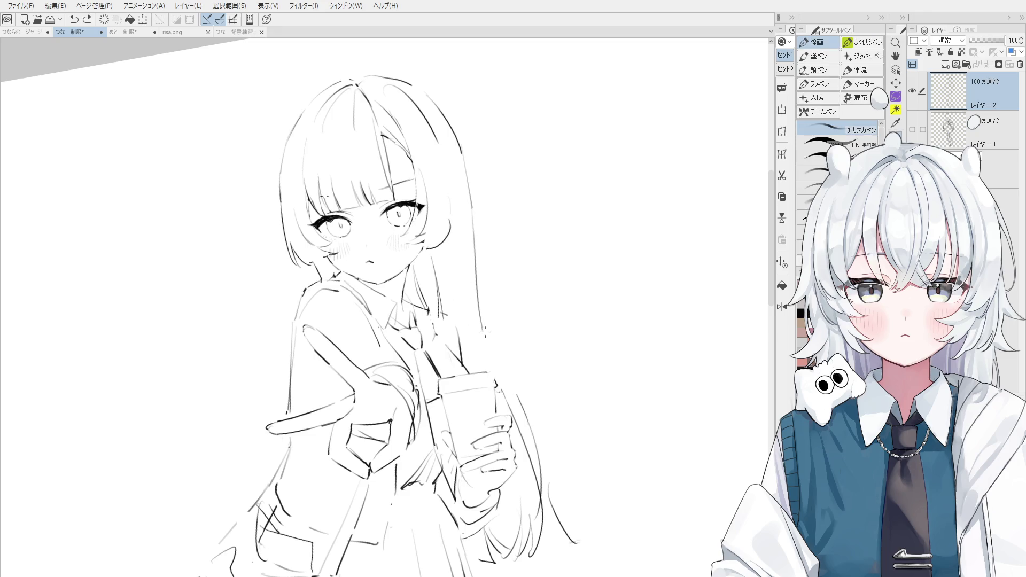
pyautogui.moveTo(486, 331); pyautogui.dragTo(508, 393)
# Recentre the figure and redraw the ear beside the right eye
pyautogui.hotkey('ctrl', '-')
pyautogui.scroll(-1, 496, 359)
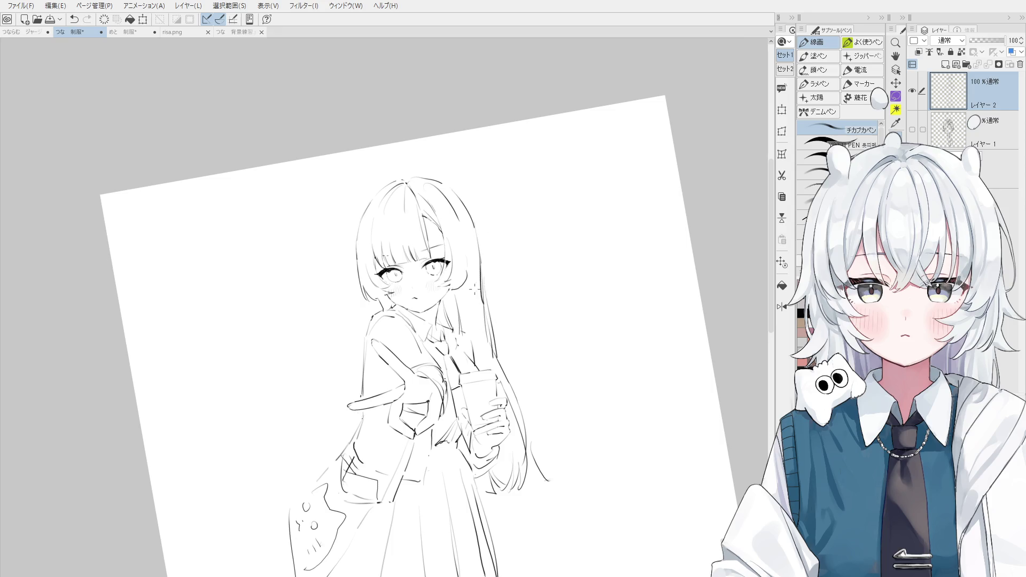
pyautogui.press('h')
pyautogui.moveTo(462, 283); pyautogui.dragTo(514, 257)
pyautogui.scroll(1, 508, 267)
pyautogui.scroll(2, 509, 251)
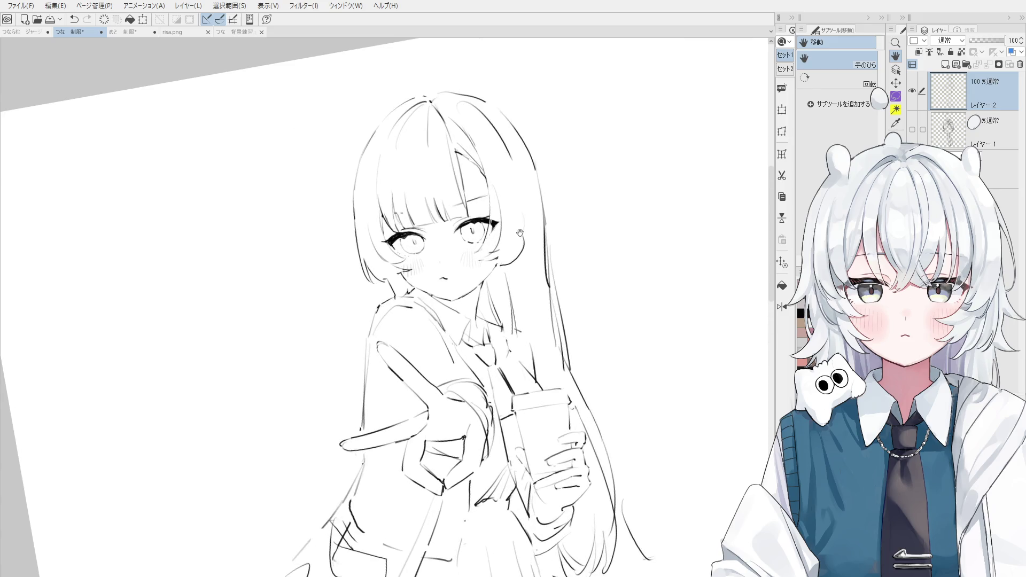
pyautogui.press('p')
pyautogui.hotkey('ctrl', 'z')
pyautogui.moveTo(522, 234); pyautogui.dragTo(507, 247)
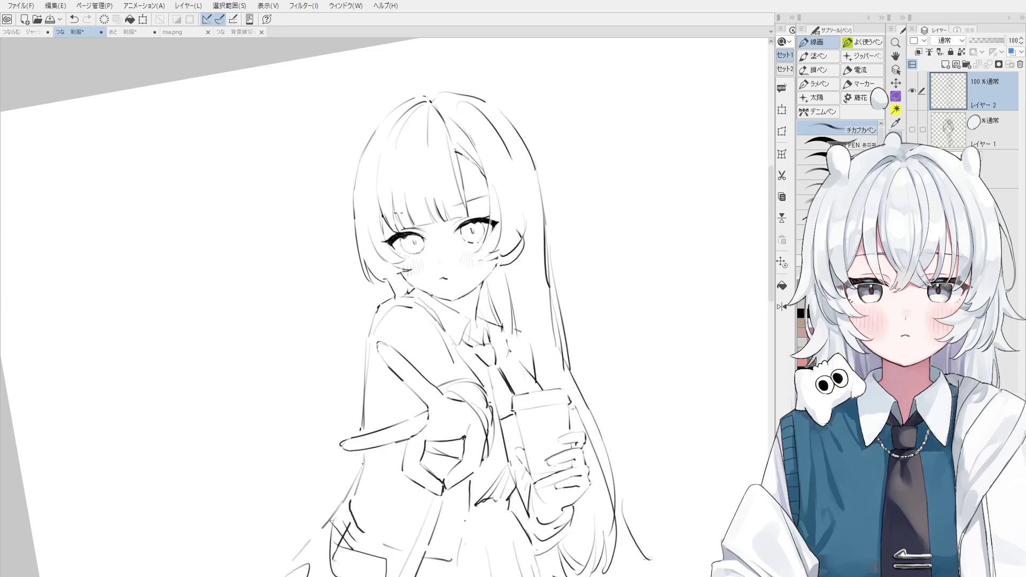
pyautogui.press('e')
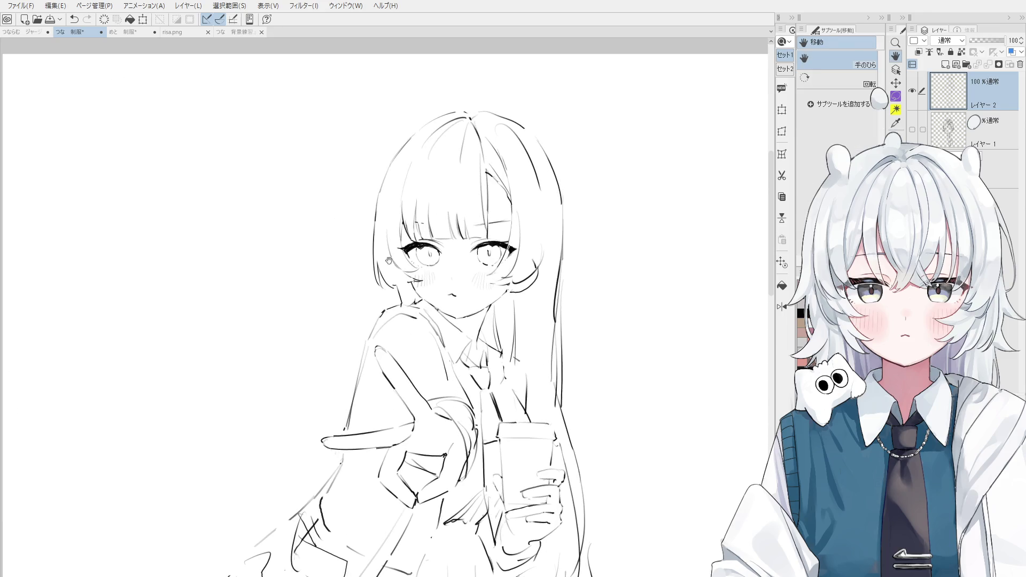
# Erase the lines near the sleeve and redraw it with a small detail stroke
pyautogui.moveTo(344, 429)
pyautogui.mouseDown()
pyautogui.moveTo(359, 368)
pyautogui.moveTo(395, 425)
pyautogui.mouseUp()
pyautogui.press('p')
pyautogui.hotkey('ctrl', 'z')
pyautogui.moveTo(390, 360); pyautogui.dragTo(402, 426)
pyautogui.hotkey('ctrl', 'z')
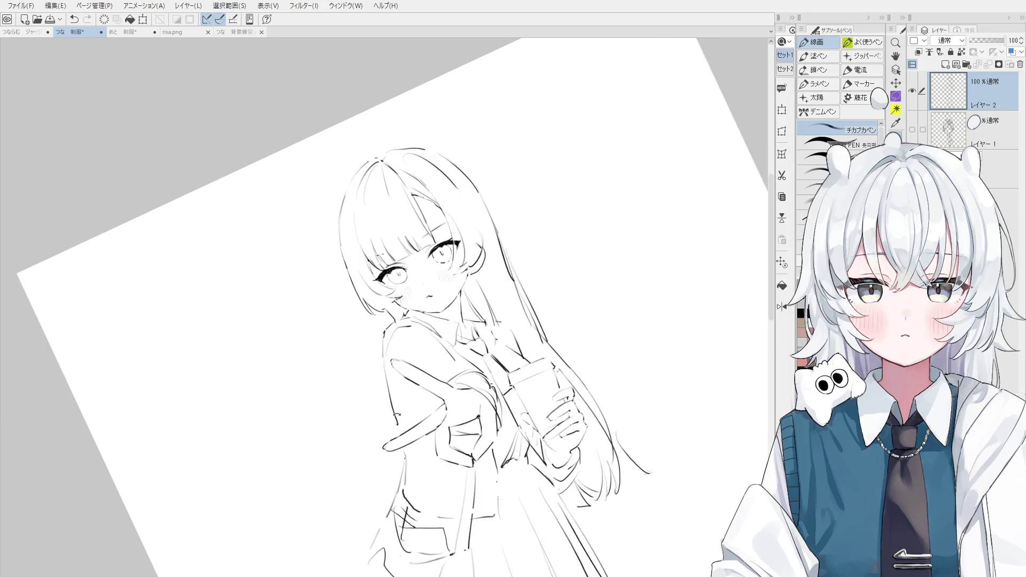
pyautogui.scroll(-5, 395, 386)
pyautogui.scroll(5, 395, 386)
pyautogui.hotkey('ctrl', 'z')
pyautogui.moveTo(396, 365); pyautogui.dragTo(360, 374)
# Bring the whole upright figure into view and redraw the line along the right leg
pyautogui.press('e')
pyautogui.press('h')
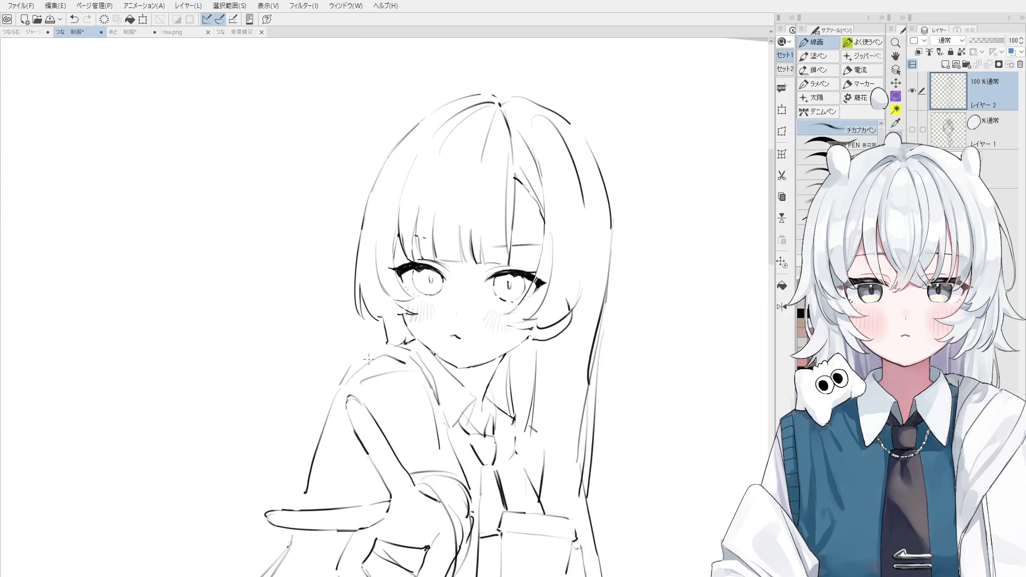
pyautogui.scroll(-2, 388, 380)
pyautogui.scroll(-3, 388, 379)
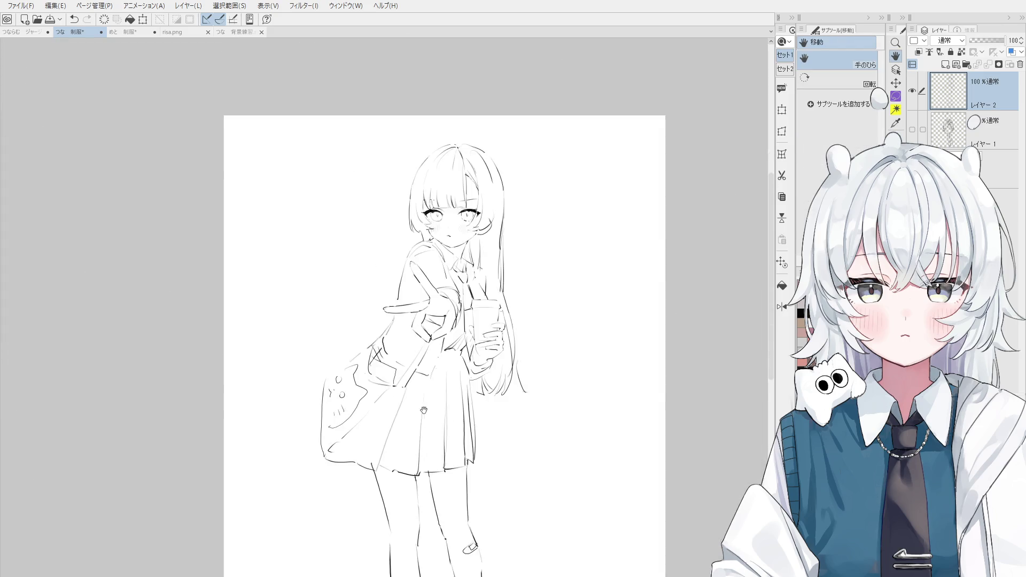
pyautogui.moveTo(447, 555); pyautogui.dragTo(431, 460)
pyautogui.press('b')
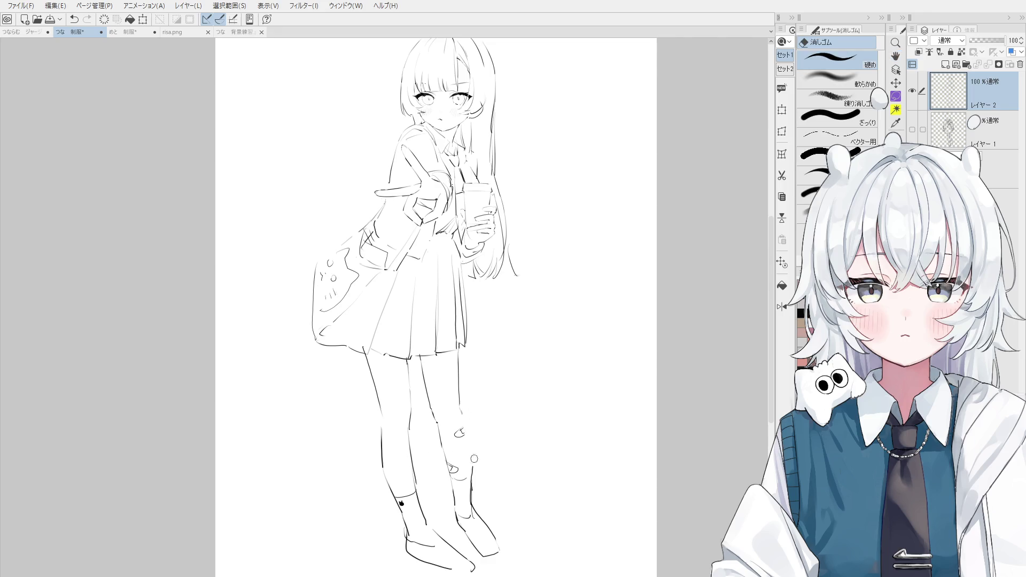
pyautogui.press('p')
pyautogui.hotkey('ctrl', 'z')
pyautogui.moveTo(471, 431); pyautogui.dragTo(471, 513)
# Refine the right-leg outline through several redraw attempts until it sits cleanly
pyautogui.press('e')
pyautogui.press('p')
pyautogui.moveTo(471, 470)
pyautogui.mouseDown()
pyautogui.moveTo(471, 509)
pyautogui.moveTo(469, 444)
pyautogui.moveTo(470, 494)
pyautogui.mouseUp()
pyautogui.hotkey('ctrl', 'z')
pyautogui.hotkey('ctrl', 'z')
pyautogui.press('e')
pyautogui.scroll(2, 480, 468)
pyautogui.press('p')
pyautogui.hotkey('ctrl', 'z')
pyautogui.scroll(-1, 468, 486)
pyautogui.hotkey('ctrl', 'z')
pyautogui.moveTo(471, 449); pyautogui.dragTo(469, 497)
pyautogui.scroll(-1, 469, 494)
pyautogui.hotkey('ctrl', 'z')
pyautogui.moveTo(473, 460)
pyautogui.mouseDown()
pyautogui.moveTo(471, 497)
pyautogui.moveTo(469, 482)
pyautogui.mouseUp()
# Try small strokes on the right knee
pyautogui.press('e')
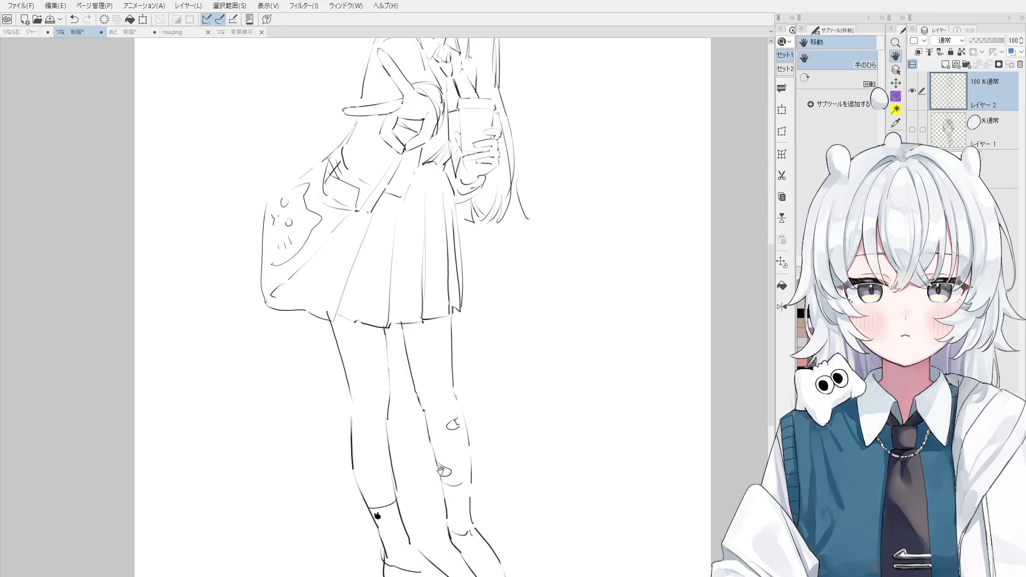
pyautogui.press('p')
pyautogui.moveTo(458, 398); pyautogui.dragTo(463, 428)
pyautogui.hotkey('ctrl', 'z')
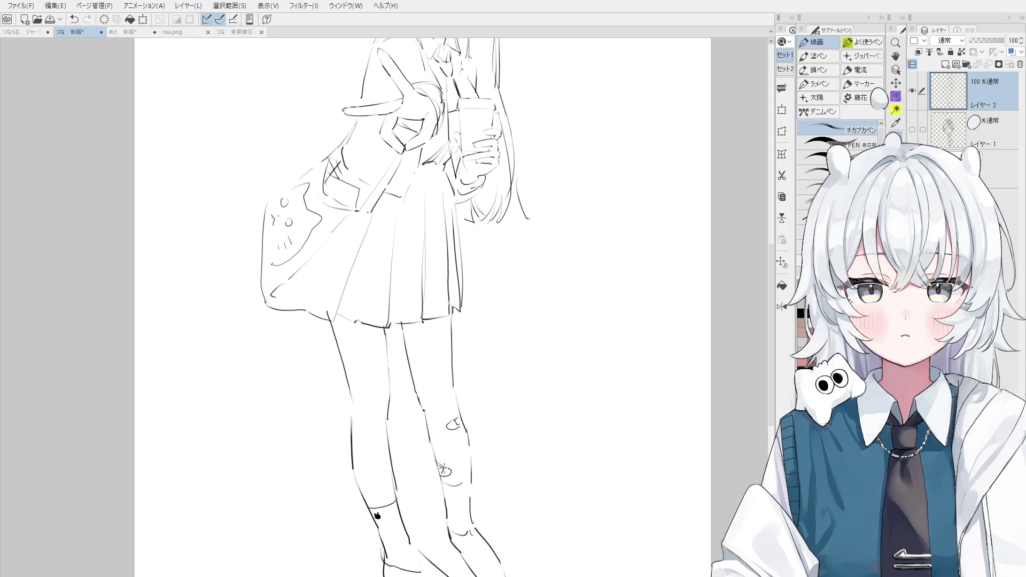
# Compare the drawing with and without the knee stroke, keep it, and recentre the figure
pyautogui.hotkey('ctrl', 'z')
pyautogui.hotkey('ctrl', 'y')
pyautogui.hotkey('ctrl', 'z')
pyautogui.hotkey('ctrl', 'y')
pyautogui.hotkey('ctrl', 'z')
pyautogui.scroll(-2, 459, 414)
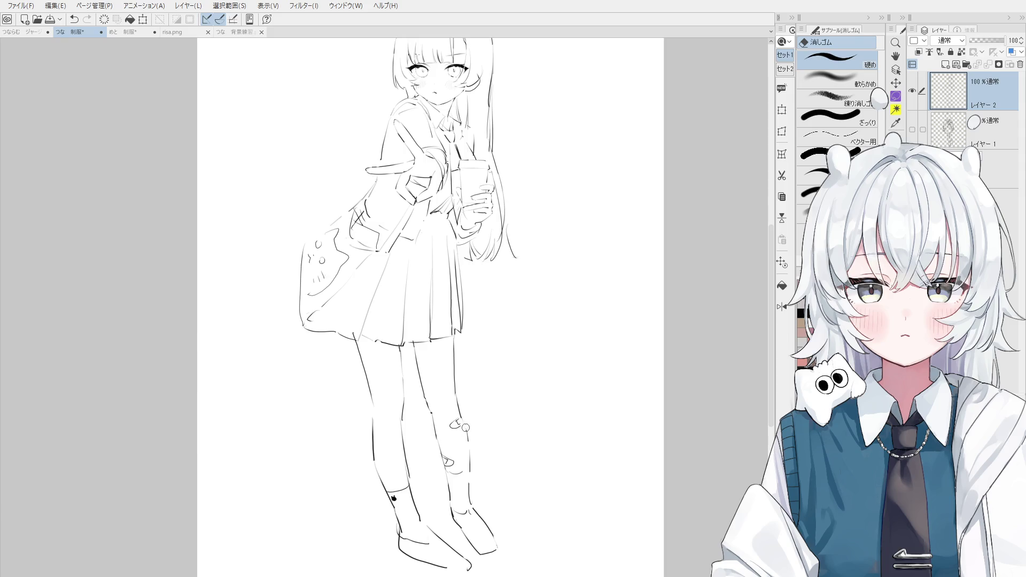
pyautogui.hotkey('ctrl', 'z')
pyautogui.hotkey('ctrl', 'y')
pyautogui.press('h')
pyautogui.moveTo(438, 353); pyautogui.dragTo(452, 430)
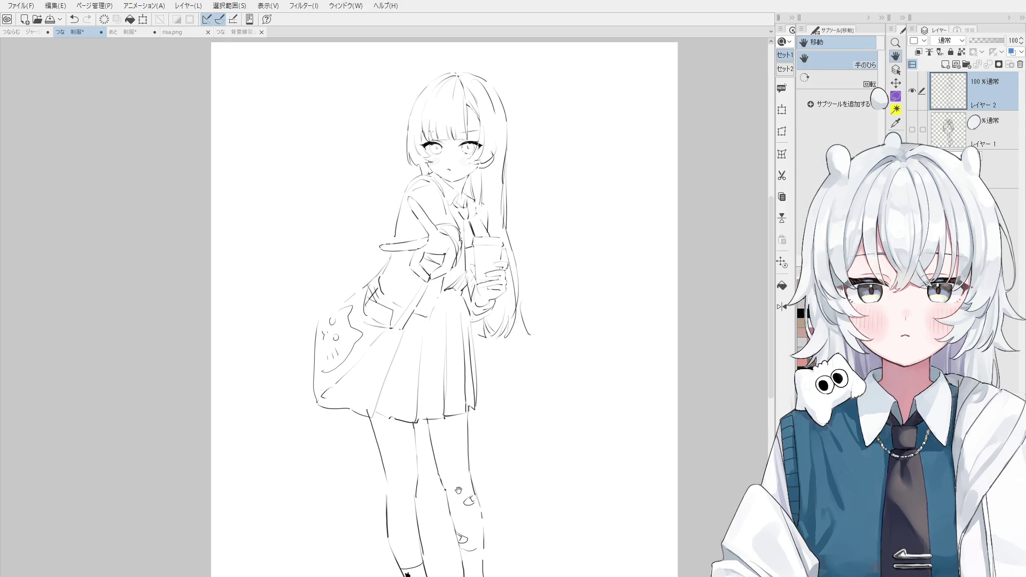
pyautogui.scroll(1, 464, 122)
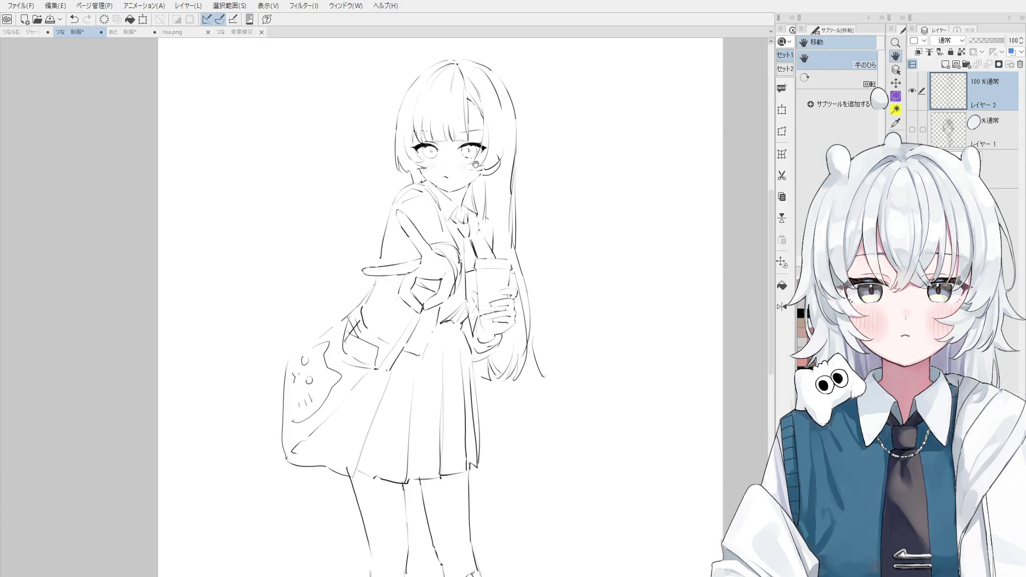
# Add a new empty layer above Layer 1, then select the line-art layer on the canvas
pyautogui.click(965, 122)
pyautogui.click(945, 64)
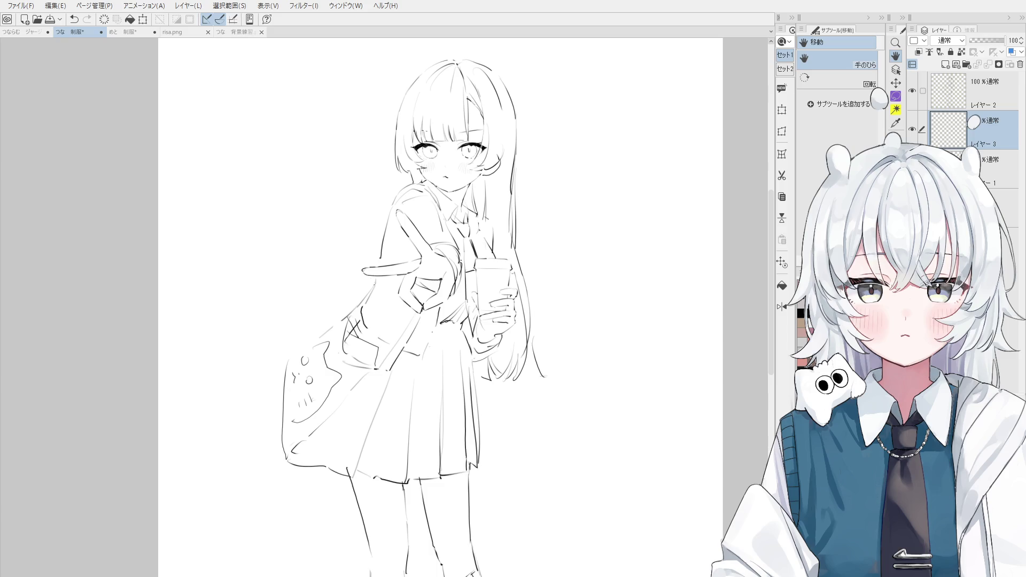
pyautogui.scroll(2, 483, 245)
pyautogui.keyDown('ctrl'); pyautogui.keyDown('shift'); pyautogui.click(483, 245); pyautogui.keyUp('shift'); pyautogui.keyUp('ctrl')
pyautogui.scroll(3, 483, 245)
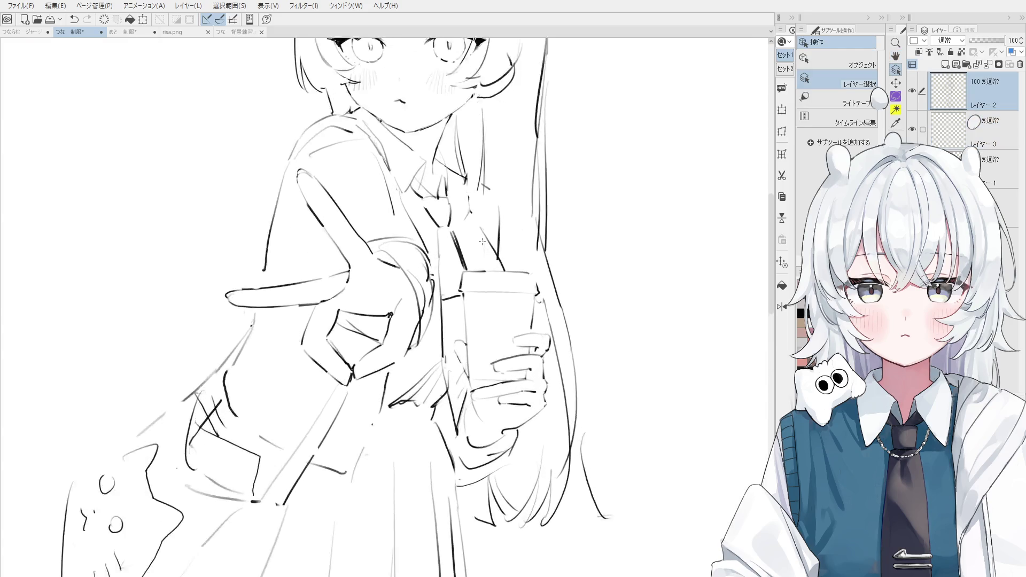
# Draw a short line above the cup and touch-up strokes near the hand holding it
pyautogui.press('e')
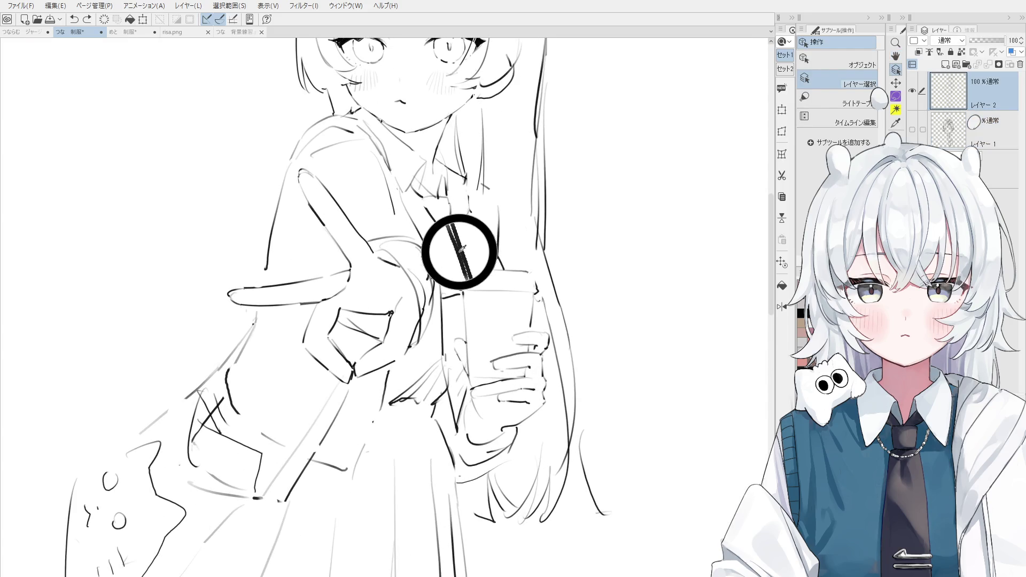
pyautogui.press('p')
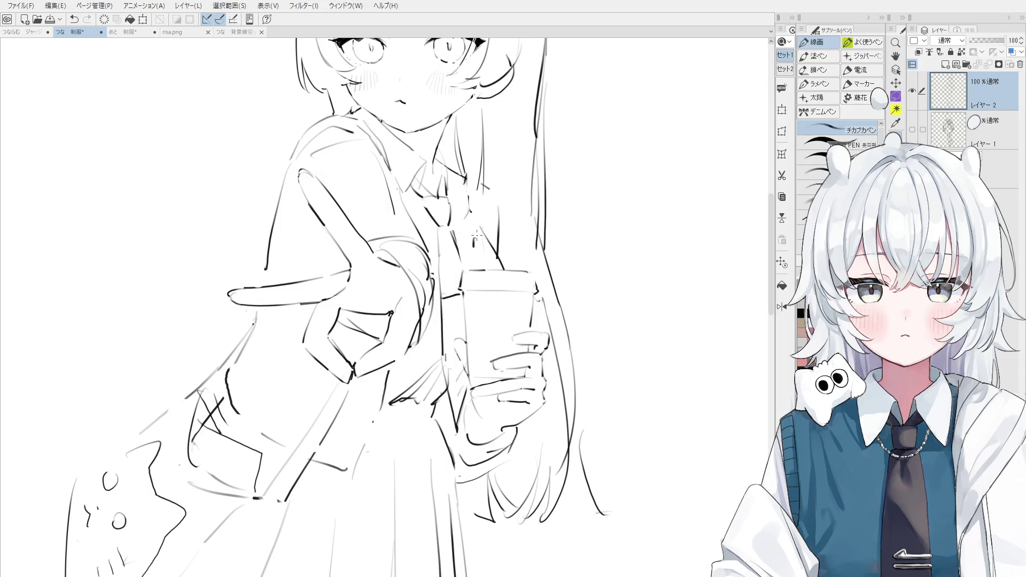
pyautogui.moveTo(484, 238)
pyautogui.mouseDown()
pyautogui.moveTo(501, 272)
pyautogui.moveTo(474, 239)
pyautogui.moveTo(489, 240)
pyautogui.mouseUp()
pyautogui.hotkey('ctrl', 'z')
pyautogui.hotkey('ctrl', 'z')
pyautogui.scroll(-3, 499, 261)
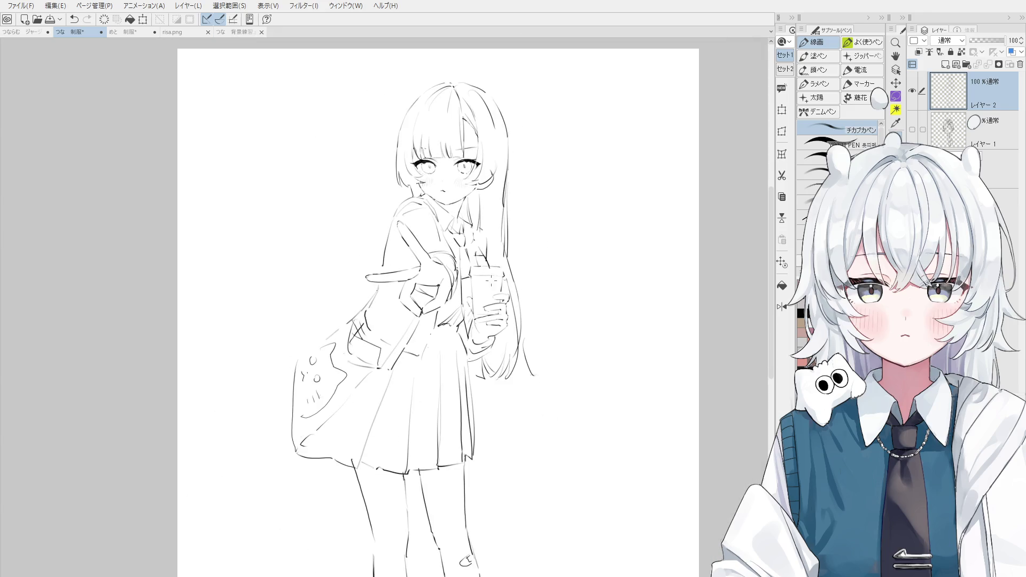
pyautogui.moveTo(459, 342); pyautogui.dragTo(459, 377)
pyautogui.hotkey('ctrl', 'z')
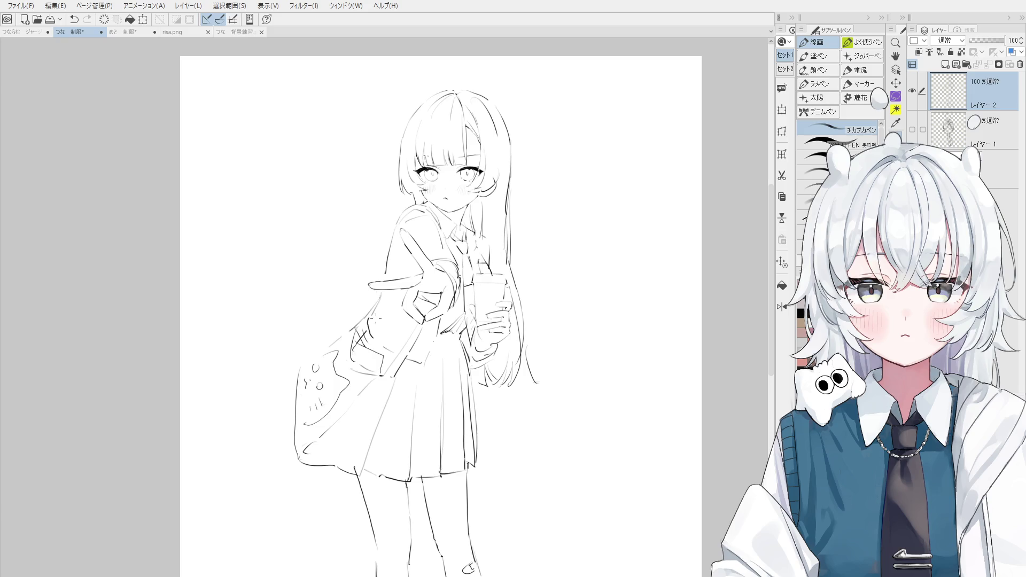
# Rotate the canvas counter-clockwise and erase the stray lines near the skirt waist
pyautogui.press('-')
pyautogui.press('e')
pyautogui.scroll(3, 459, 342)
pyautogui.press('p')
pyautogui.scroll(-3, 468, 331)
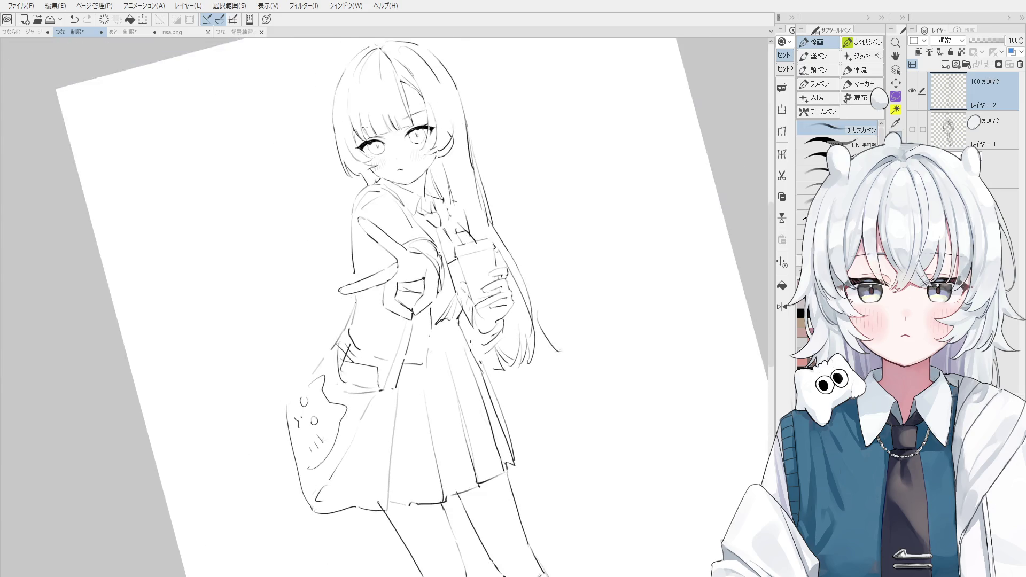
pyautogui.scroll(2, 470, 347)
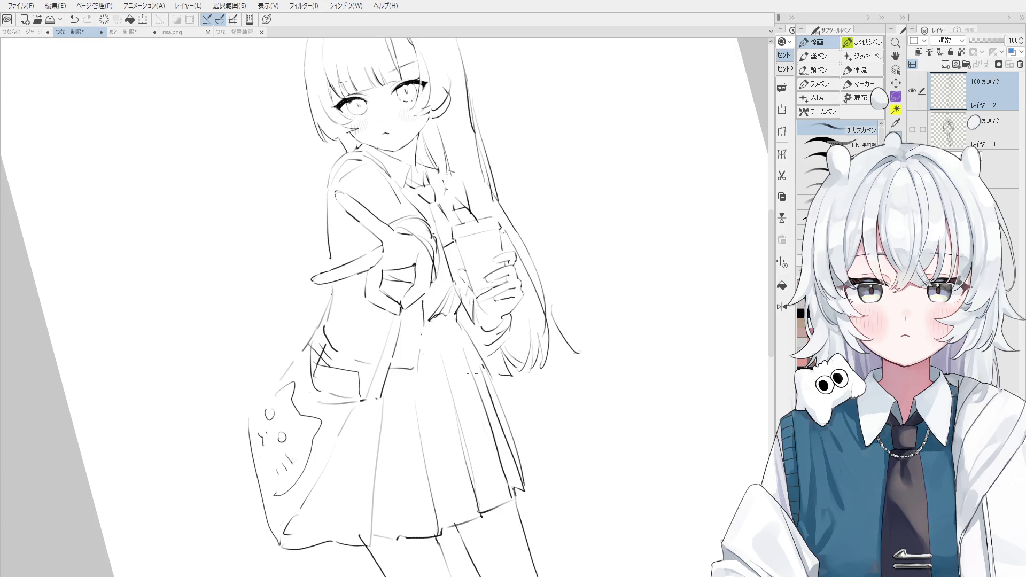
pyautogui.hotkey('ctrl', 'z')
pyautogui.moveTo(477, 361)
pyautogui.mouseDown()
pyautogui.moveTo(465, 334)
pyautogui.moveTo(495, 393)
pyautogui.mouseUp()
pyautogui.hotkey('ctrl', 'z')
pyautogui.press('e')
pyautogui.moveTo(465, 328); pyautogui.dragTo(496, 394)
pyautogui.press('p')
pyautogui.hotkey('ctrl', 'z')
# Redraw the skirt waist line, undoing and retrying the strokes until it sits right
pyautogui.hotkey('ctrl', 'z')
pyautogui.press('-')
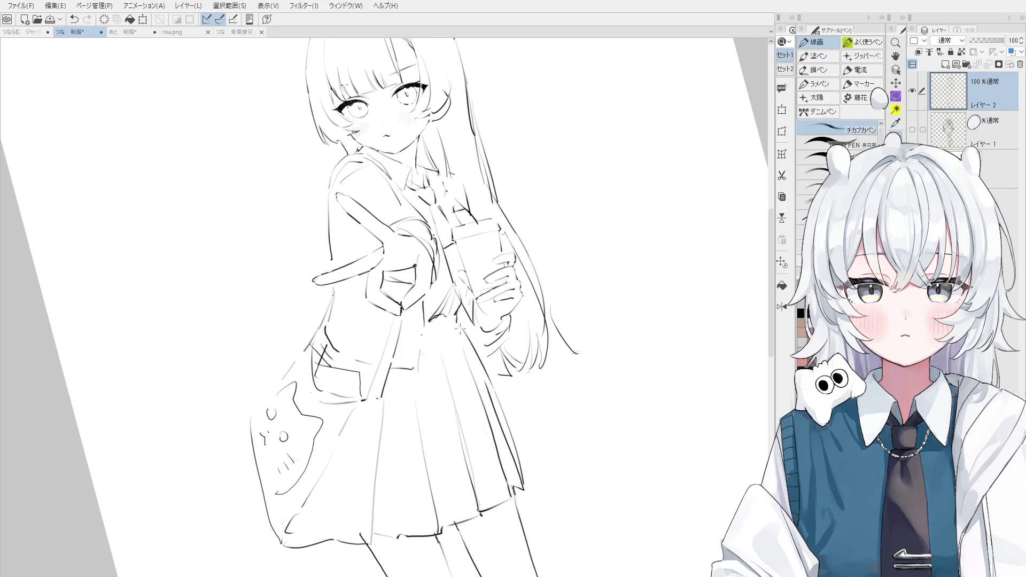
pyautogui.moveTo(430, 329); pyautogui.dragTo(461, 347)
pyautogui.hotkey('ctrl', 'z')
pyautogui.moveTo(437, 331); pyautogui.dragTo(452, 327)
pyautogui.scroll(-1, 438, 336)
pyautogui.hotkey('ctrl', 'z')
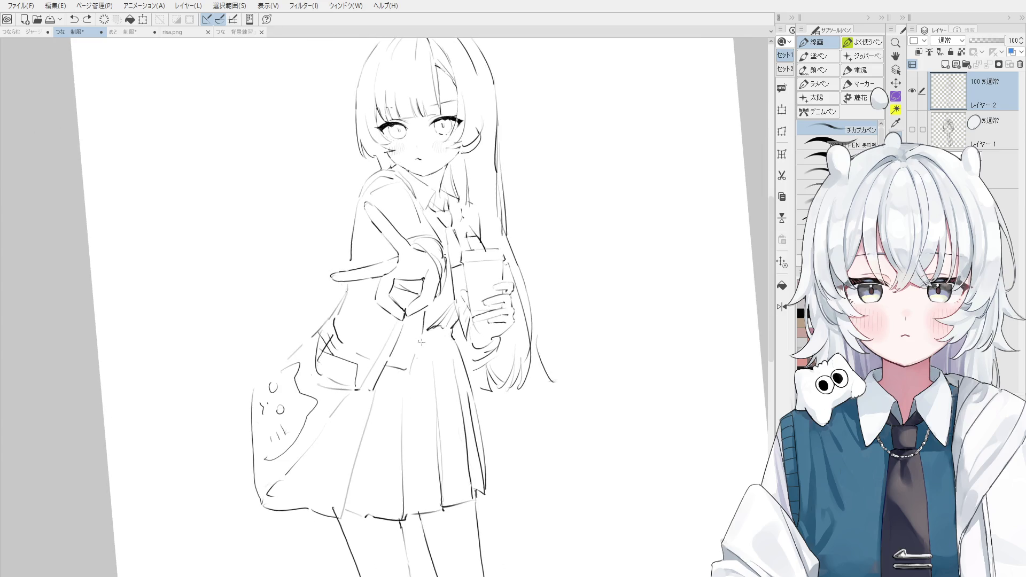
pyautogui.hotkey('ctrl', 'z')
pyautogui.moveTo(448, 333)
pyautogui.mouseDown()
pyautogui.moveTo(425, 342)
pyautogui.moveTo(443, 331)
pyautogui.moveTo(404, 371)
pyautogui.mouseUp()
pyautogui.scroll(2, 441, 338)
pyautogui.hotkey('ctrl', 'z')
pyautogui.hotkey('ctrl', 'z')
pyautogui.scroll(-3, 428, 342)
pyautogui.hotkey('ctrl', 'z')
pyautogui.moveTo(419, 327)
pyautogui.mouseDown()
pyautogui.moveTo(404, 372)
pyautogui.moveTo(414, 404)
pyautogui.moveTo(373, 400)
pyautogui.mouseUp()
# Touch up the skirt waist lines, alternating between pen and eraser while zooming in and out
pyautogui.press('e')
pyautogui.press('p')
pyautogui.press('e')
pyautogui.press('p')
pyautogui.scroll(-3, 384, 395)
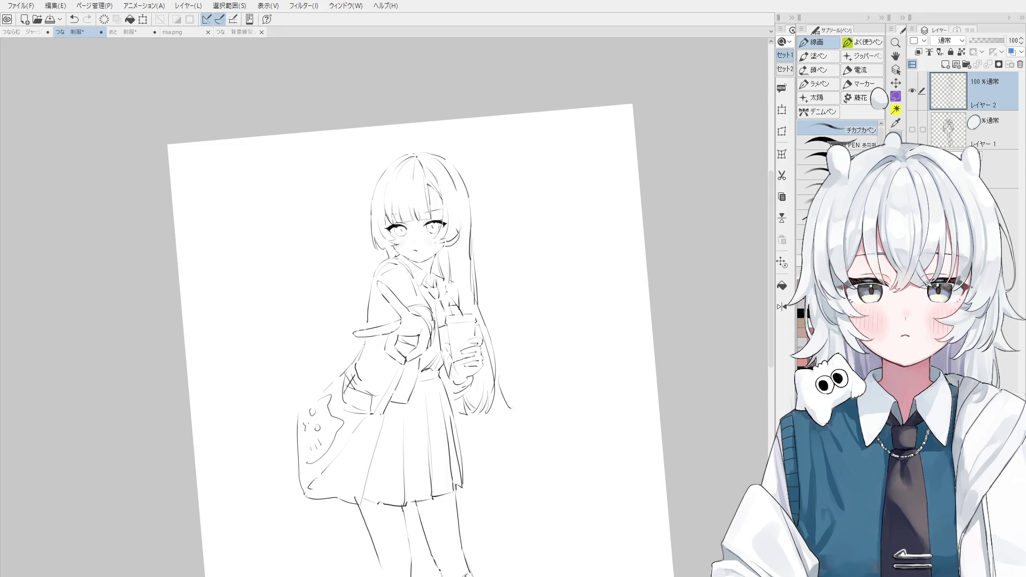
pyautogui.scroll(2, 406, 408)
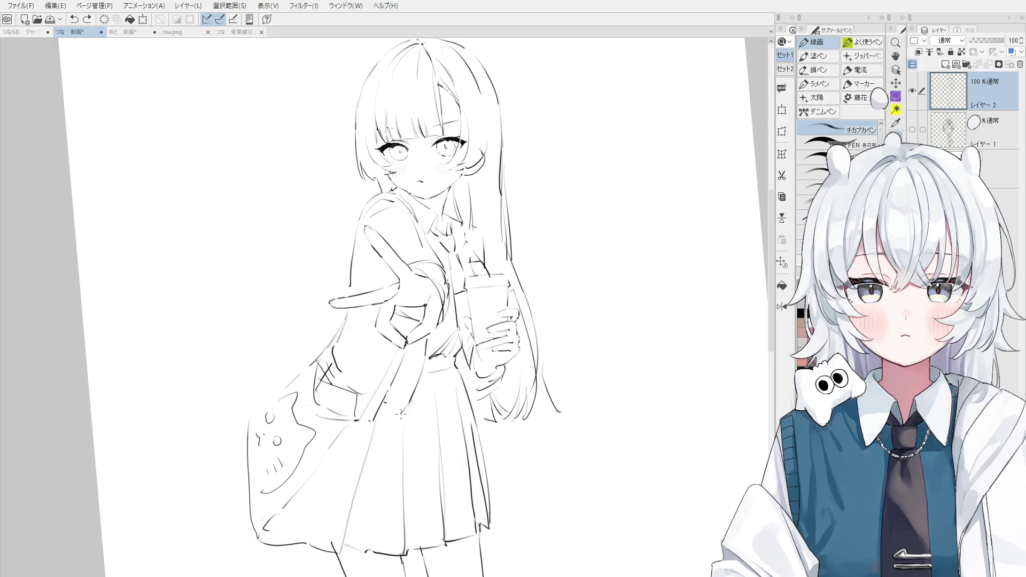
pyautogui.press('e')
pyautogui.press('p')
pyautogui.press('e')
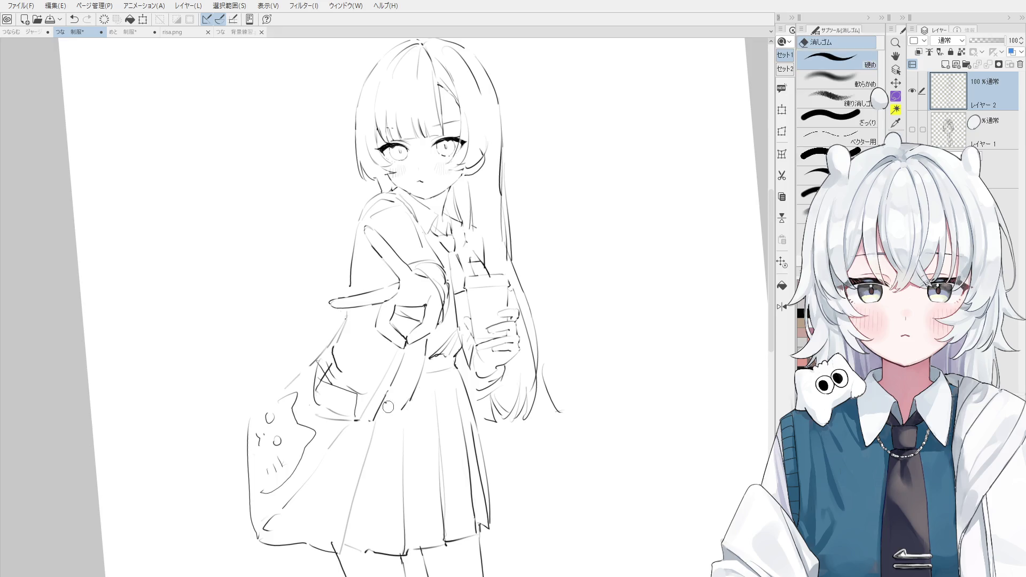
pyautogui.press('p')
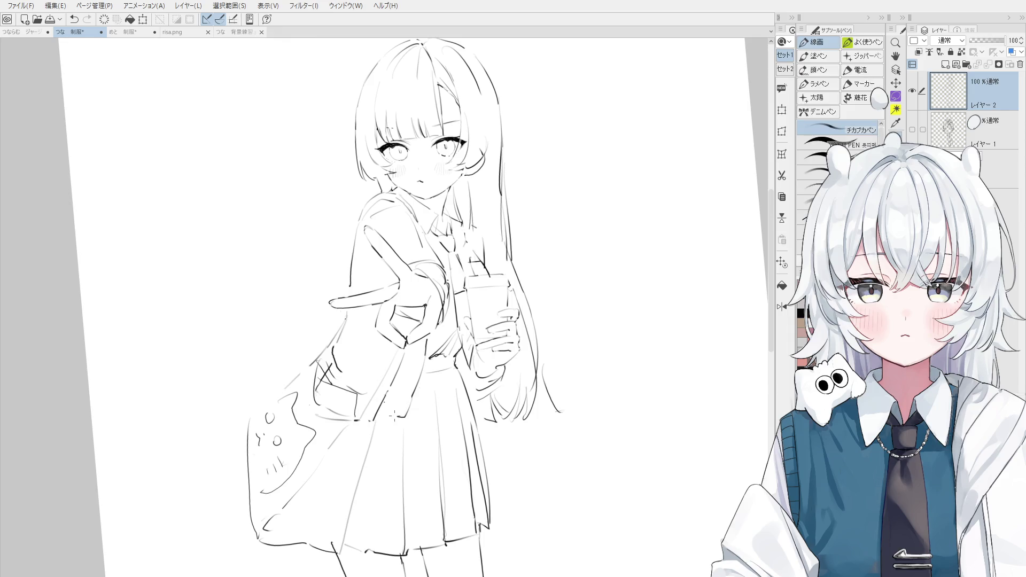
pyautogui.scroll(-2, 398, 417)
pyautogui.press('e')
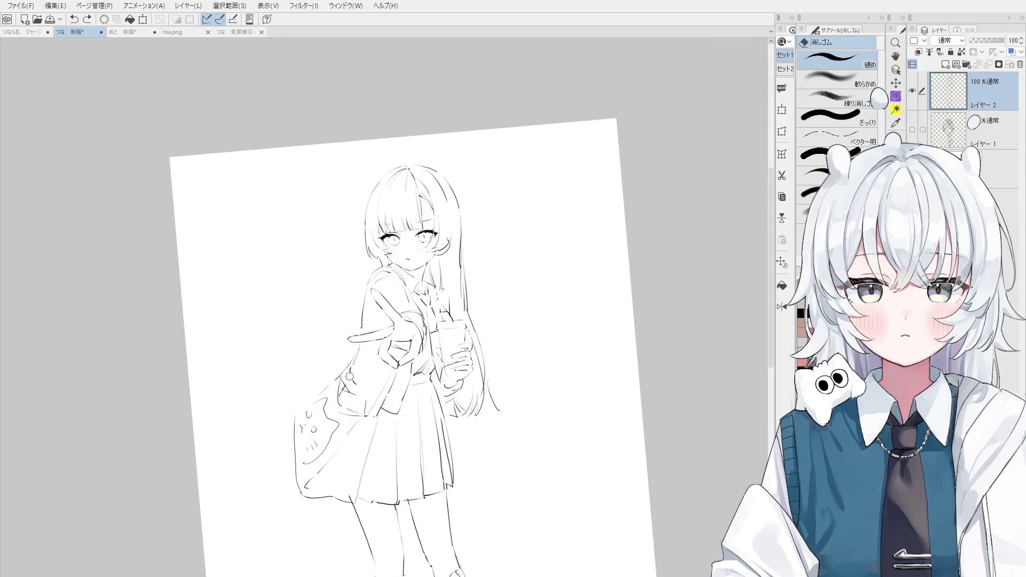
pyautogui.press('p')
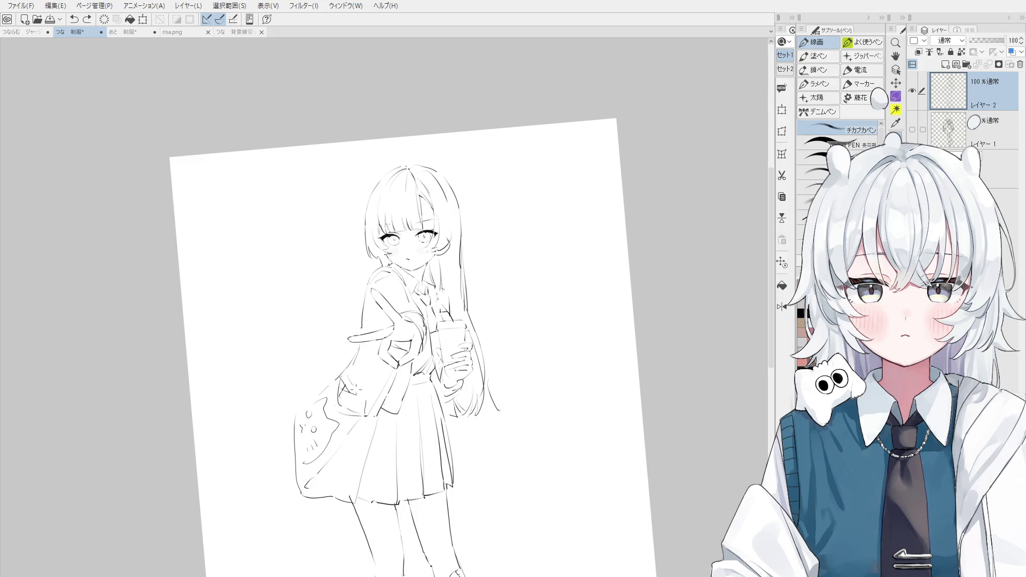
# Add a new empty raster layer (Layer 3) above Layer 1 and recentre the figure
pyautogui.moveTo(398, 429); pyautogui.dragTo(416, 322)
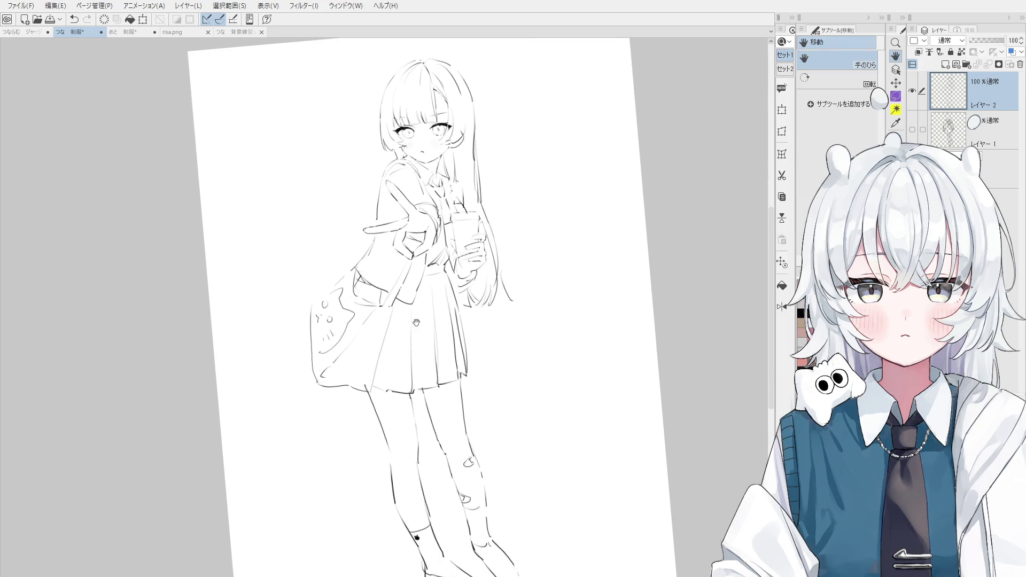
pyautogui.click(975, 130)
pyautogui.click(946, 64)
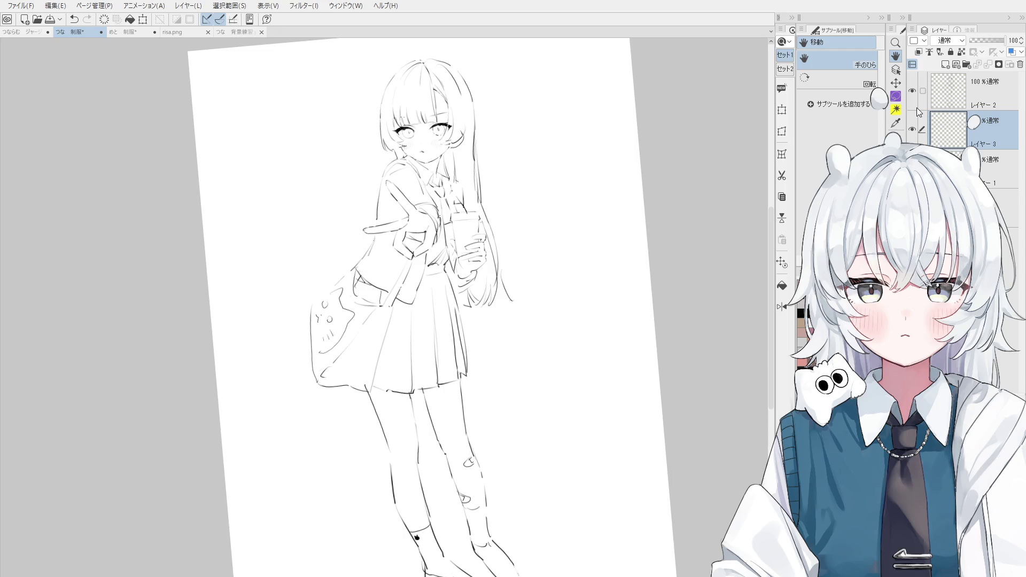
pyautogui.moveTo(438, 252); pyautogui.dragTo(453, 283)
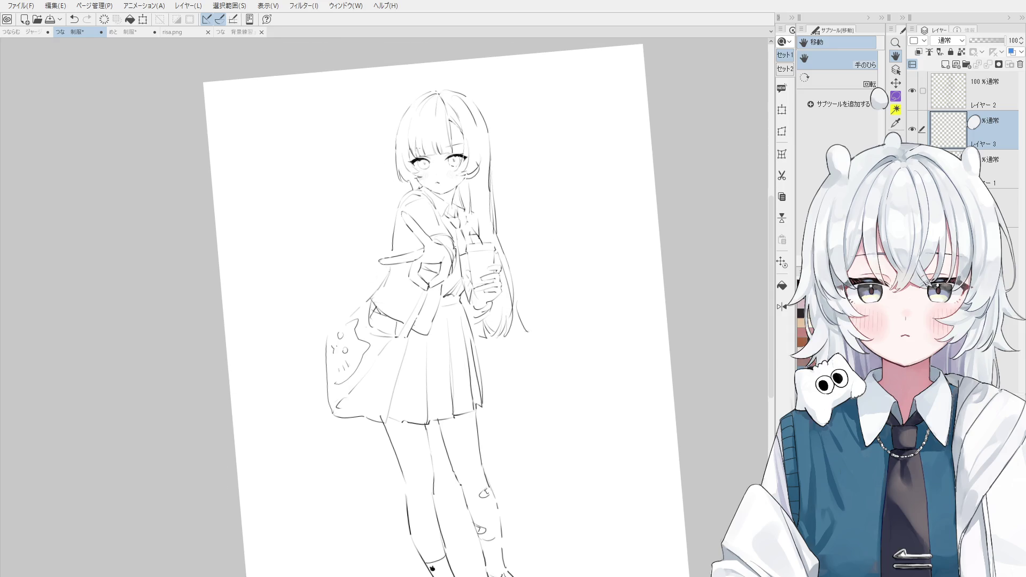
pyautogui.press('b')
pyautogui.scroll(1, 472, 179)
# Paint a crimson band over the left hair strand up to the top of the head
pyautogui.moveTo(387, 195)
pyautogui.mouseDown()
pyautogui.moveTo(385, 107)
pyautogui.moveTo(403, 73)
pyautogui.mouseUp()
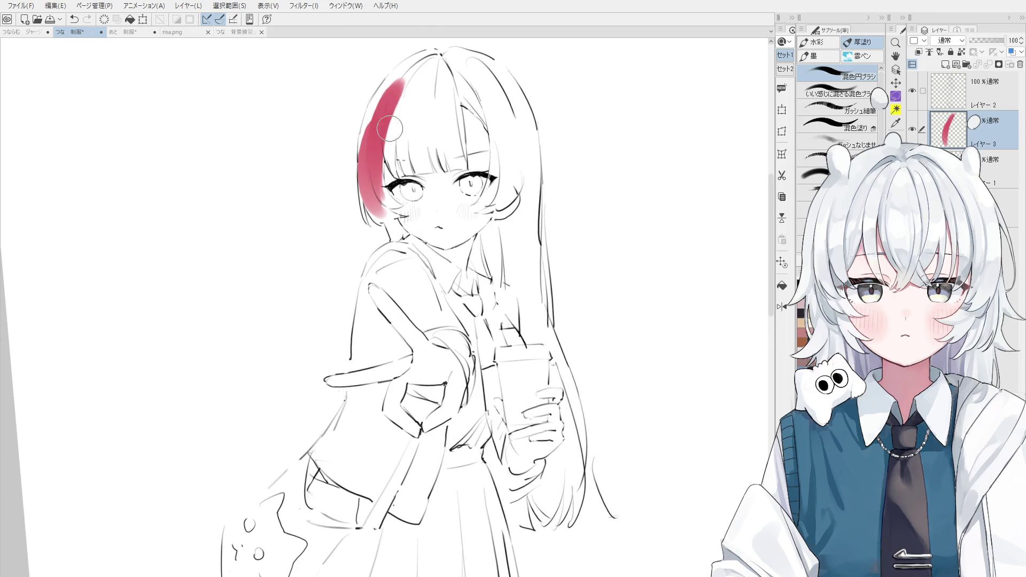
pyautogui.moveTo(374, 171); pyautogui.dragTo(422, 69)
pyautogui.hotkey('ctrl', 'z')
pyautogui.moveTo(369, 155)
pyautogui.mouseDown()
pyautogui.moveTo(395, 116)
pyautogui.moveTo(366, 163)
pyautogui.mouseUp()
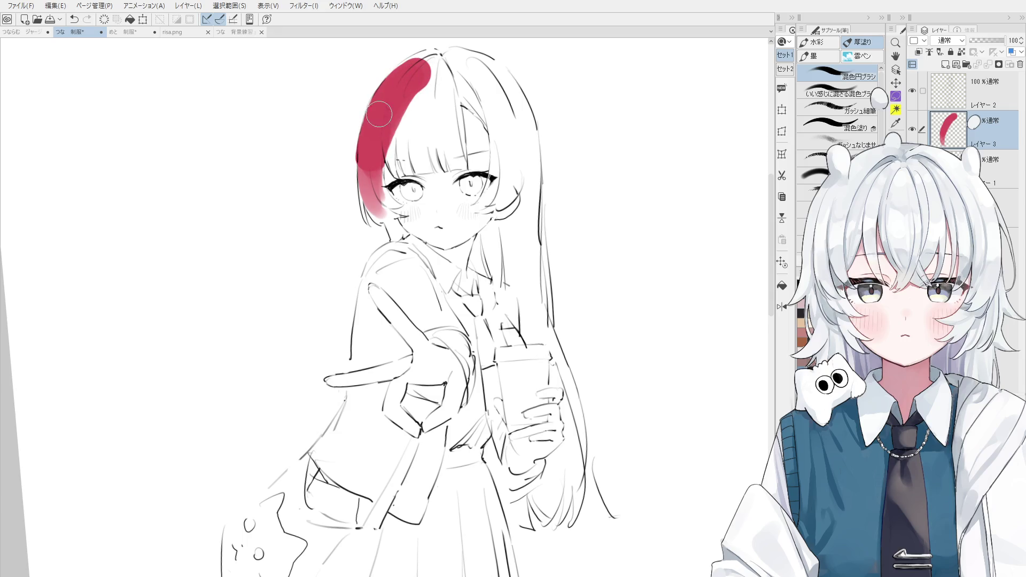
pyautogui.moveTo(378, 117)
pyautogui.mouseDown()
pyautogui.moveTo(441, 54)
pyautogui.moveTo(419, 76)
pyautogui.moveTo(414, 172)
pyautogui.mouseUp()
pyautogui.press('space')
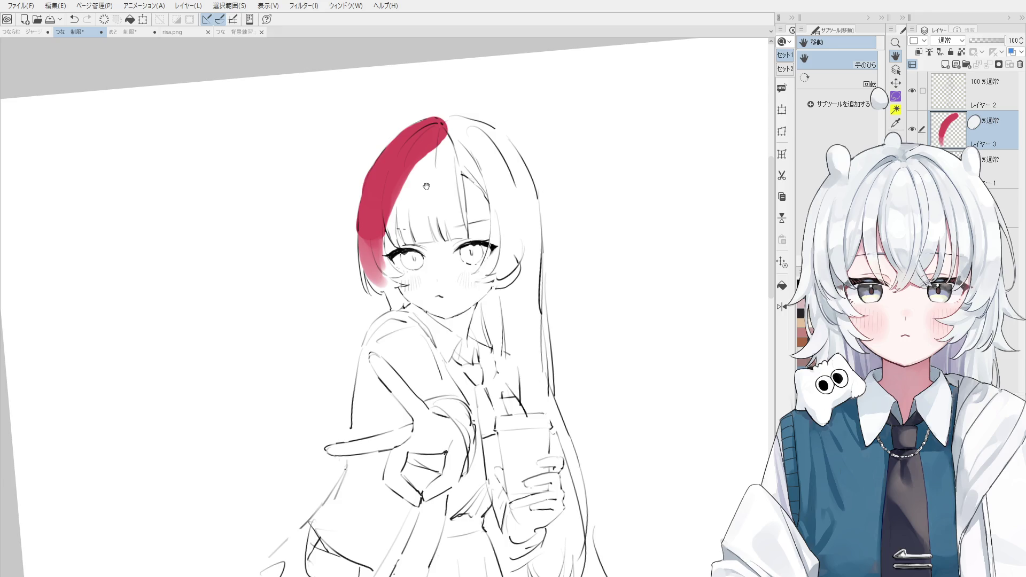
pyautogui.scroll(2, 436, 203)
pyautogui.moveTo(368, 200)
pyautogui.mouseDown()
pyautogui.moveTo(374, 270)
pyautogui.moveTo(369, 193)
pyautogui.mouseUp()
pyautogui.hotkey('ctrl', 'z')
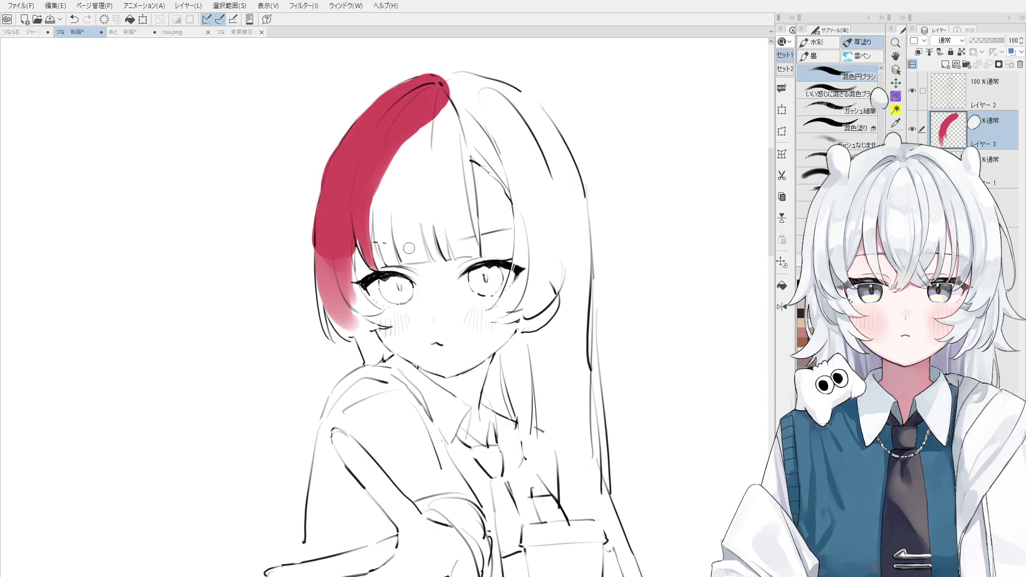
# Widen the red along the hair's edge and paint the left bang strands down to the eyelid
pyautogui.scroll(1, 400, 251)
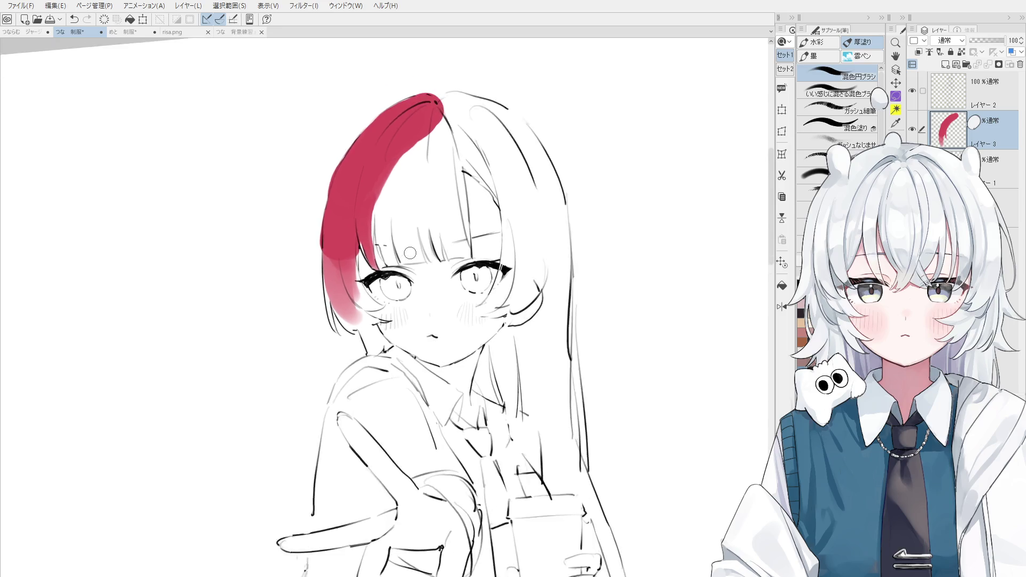
pyautogui.moveTo(375, 249)
pyautogui.mouseDown()
pyautogui.moveTo(377, 161)
pyautogui.moveTo(378, 175)
pyautogui.mouseUp()
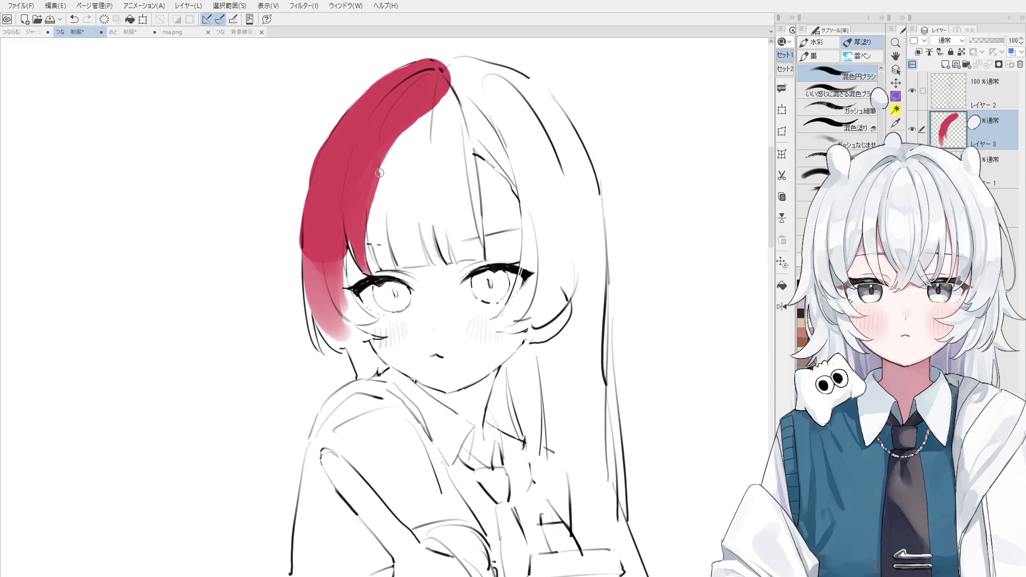
pyautogui.scroll(1, 392, 274)
pyautogui.scroll(1, 393, 274)
pyautogui.moveTo(389, 274); pyautogui.dragTo(366, 151)
pyautogui.moveTo(390, 275); pyautogui.dragTo(365, 166)
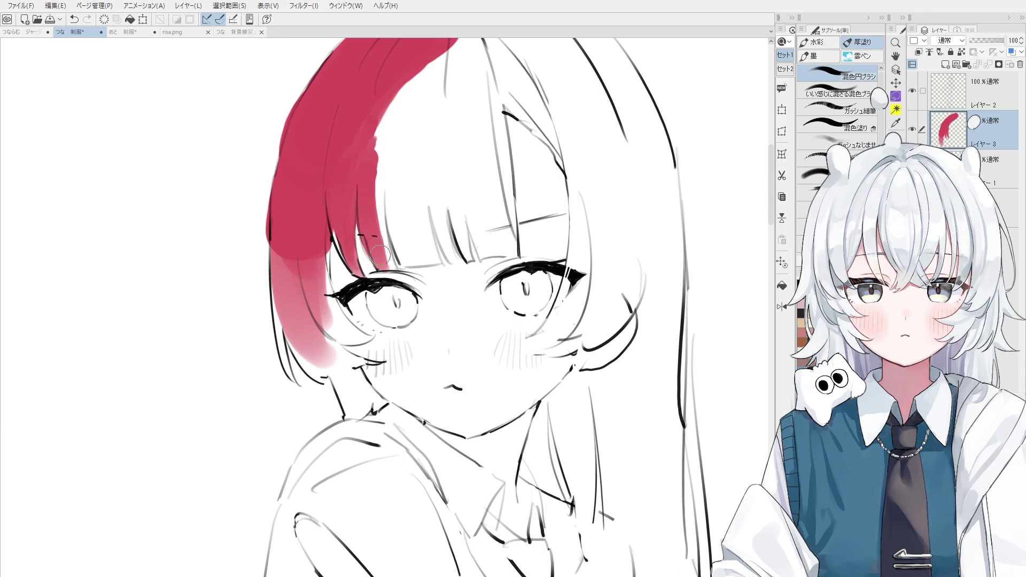
pyautogui.moveTo(373, 243); pyautogui.dragTo(390, 267)
pyautogui.moveTo(365, 219)
pyautogui.mouseDown()
pyautogui.moveTo(401, 278)
pyautogui.moveTo(374, 149)
pyautogui.mouseUp()
pyautogui.hotkey('ctrl', 'z')
pyautogui.moveTo(403, 263)
pyautogui.mouseDown()
pyautogui.moveTo(444, 261)
pyautogui.moveTo(434, 259)
pyautogui.moveTo(422, 153)
pyautogui.mouseUp()
pyautogui.moveTo(430, 253)
pyautogui.mouseDown()
pyautogui.moveTo(414, 131)
pyautogui.moveTo(408, 192)
pyautogui.mouseUp()
pyautogui.moveTo(406, 139)
pyautogui.mouseDown()
pyautogui.moveTo(420, 254)
pyautogui.moveTo(382, 179)
pyautogui.moveTo(414, 256)
pyautogui.moveTo(425, 255)
pyautogui.mouseUp()
pyautogui.hotkey('ctrl', 'z')
pyautogui.moveTo(406, 227); pyautogui.dragTo(445, 266)
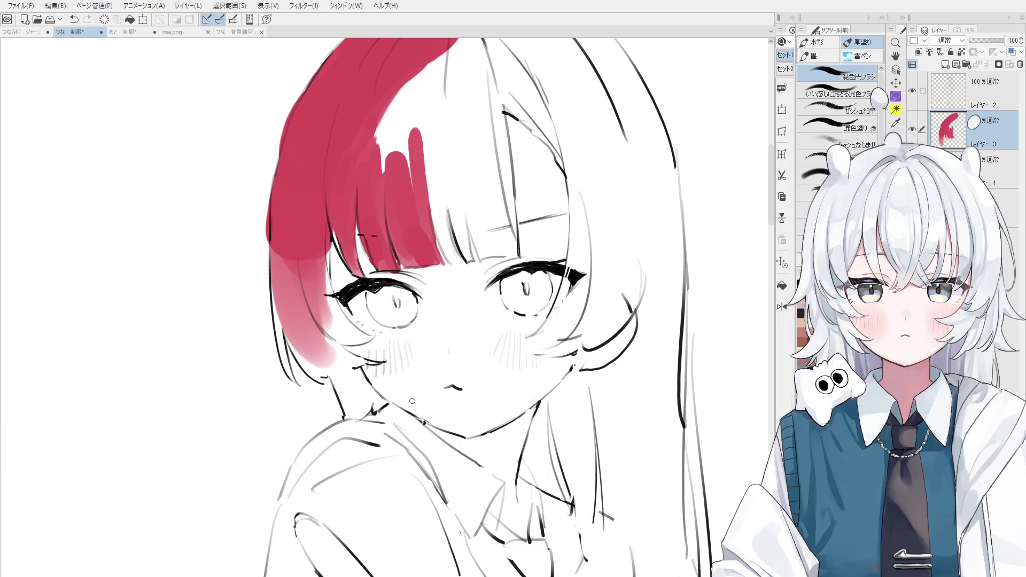
# Fill more of the hair top and the right-hand bang strands with red
pyautogui.moveTo(434, 185); pyautogui.dragTo(396, 115)
pyautogui.moveTo(458, 315); pyautogui.dragTo(438, 234)
pyautogui.hotkey('ctrl', 'z')
pyautogui.moveTo(458, 315); pyautogui.dragTo(437, 233)
pyautogui.moveTo(456, 313)
pyautogui.mouseDown()
pyautogui.moveTo(433, 231)
pyautogui.moveTo(441, 195)
pyautogui.mouseUp()
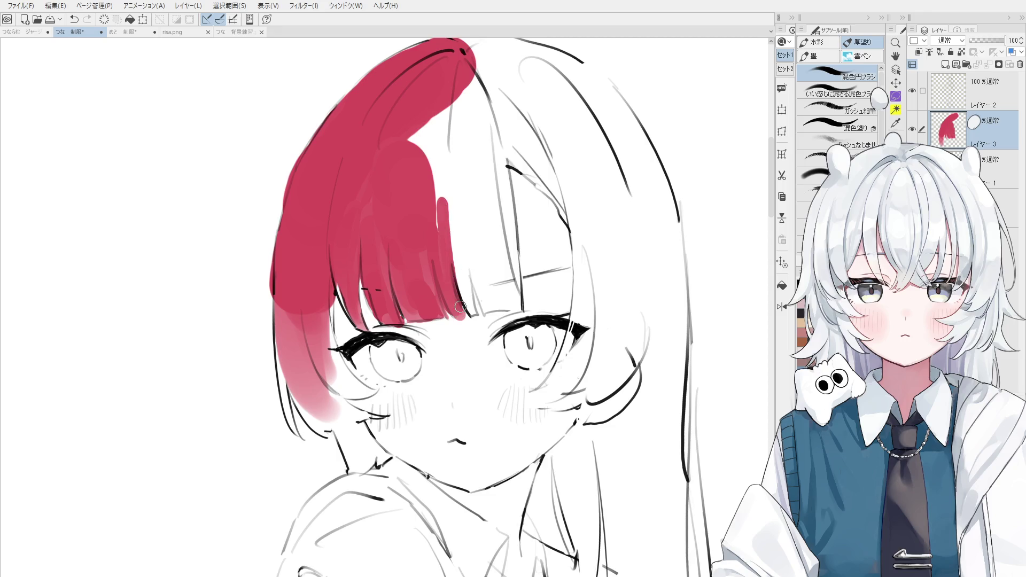
pyautogui.moveTo(474, 318); pyautogui.dragTo(460, 217)
pyautogui.hotkey('ctrl', 'z')
pyautogui.moveTo(477, 319)
pyautogui.mouseDown()
pyautogui.moveTo(459, 219)
pyautogui.moveTo(465, 243)
pyautogui.mouseUp()
pyautogui.moveTo(482, 315); pyautogui.dragTo(522, 302)
pyautogui.press('e')
pyautogui.press('b')
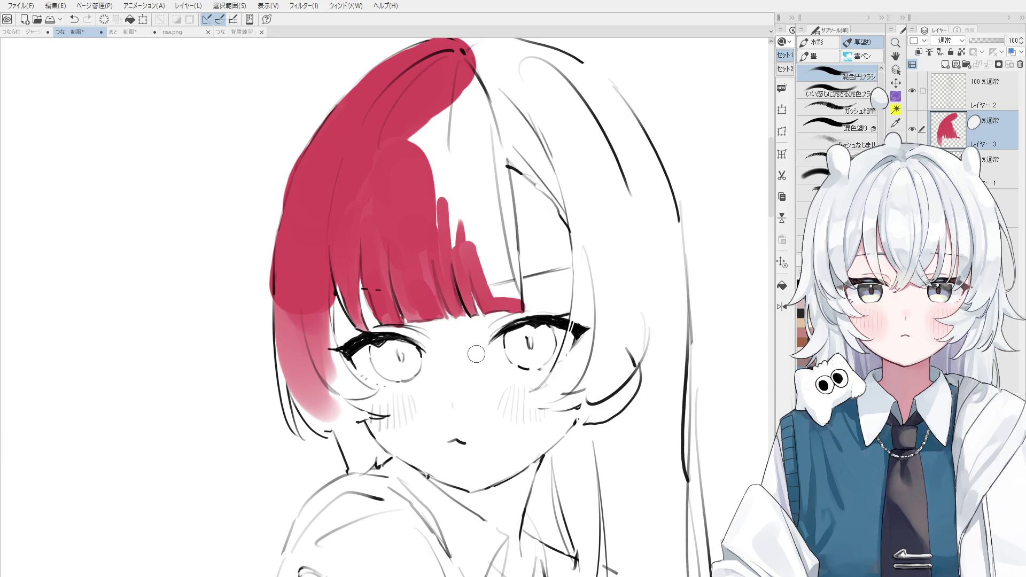
# Select the red hair layer and fill the upper-right hair and bangs' edge down to the eyes
pyautogui.press('o')
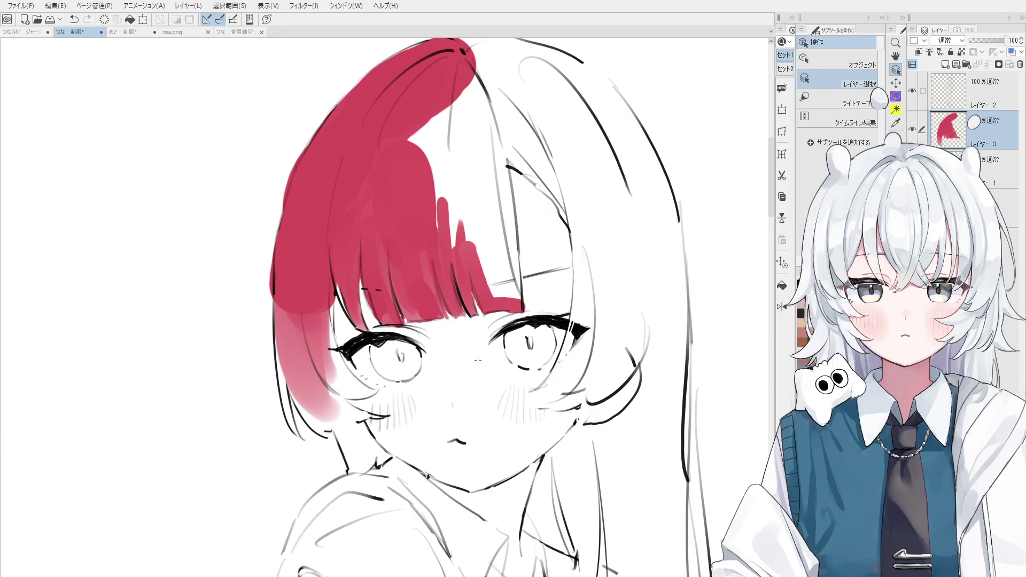
pyautogui.keyDown('ctrl'); pyautogui.keyDown('shift'); pyautogui.click(435, 230); pyautogui.keyUp('shift'); pyautogui.keyUp('ctrl')
pyautogui.keyDown('ctrl'); pyautogui.keyDown('shift'); pyautogui.click(422, 219); pyautogui.keyUp('shift'); pyautogui.keyUp('ctrl')
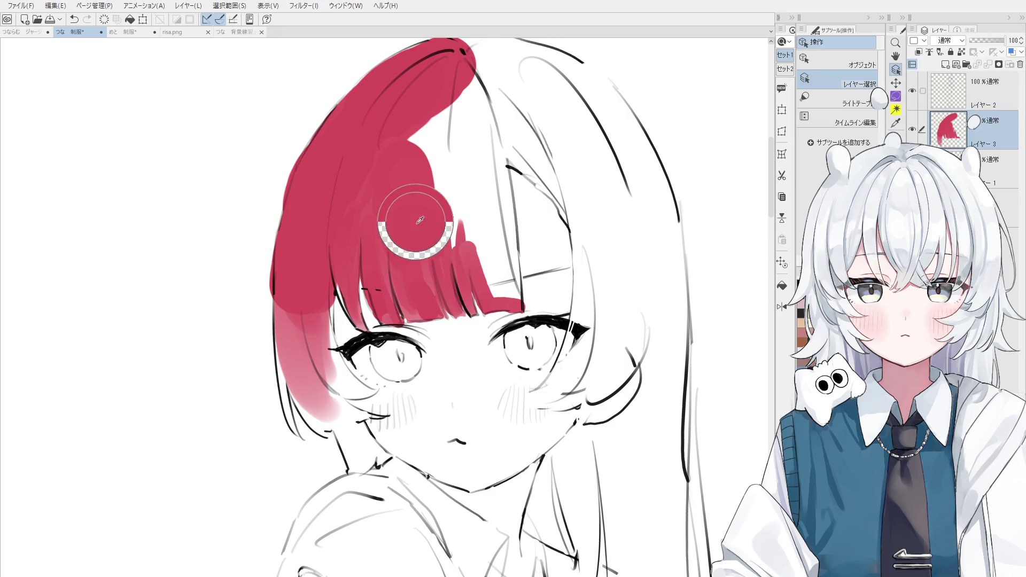
pyautogui.moveTo(448, 247)
pyautogui.mouseDown()
pyautogui.moveTo(436, 96)
pyautogui.moveTo(491, 267)
pyautogui.moveTo(484, 148)
pyautogui.moveTo(505, 280)
pyautogui.mouseUp()
pyautogui.moveTo(507, 208)
pyautogui.mouseDown()
pyautogui.moveTo(507, 285)
pyautogui.moveTo(490, 279)
pyautogui.moveTo(502, 251)
pyautogui.mouseUp()
pyautogui.scroll(-1, 500, 248)
pyautogui.scroll(-2, 500, 248)
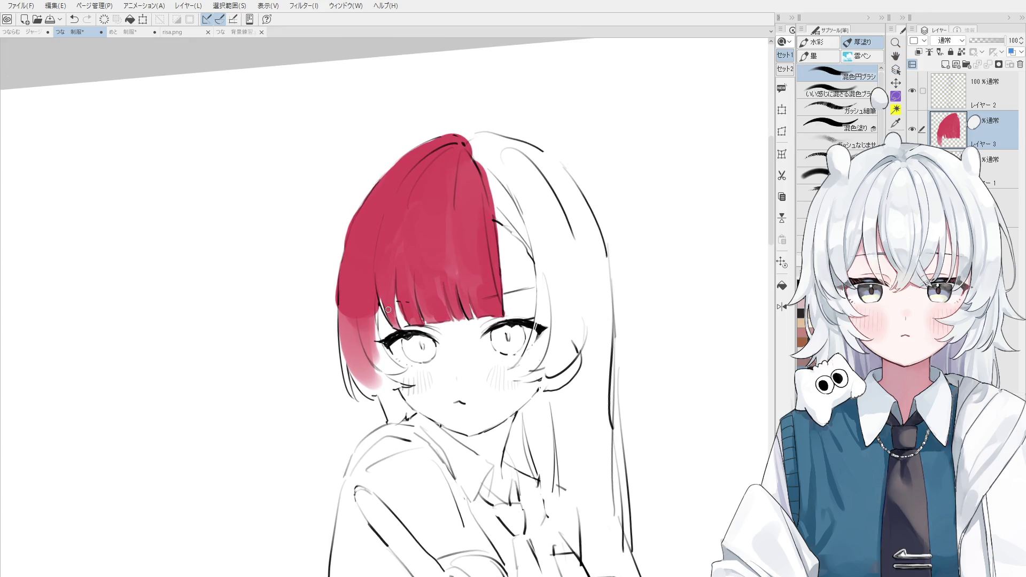
pyautogui.moveTo(382, 293); pyautogui.dragTo(383, 306)
# Paint darker red along the hair edge beside the left eye, erase overspill, and fill left-edge gaps
pyautogui.moveTo(403, 368); pyautogui.dragTo(373, 321)
pyautogui.hotkey('ctrl', 'z')
pyautogui.hotkey('ctrl', 'y')
pyautogui.moveTo(398, 372); pyautogui.dragTo(357, 338)
pyautogui.hotkey('ctrl', 'z')
pyautogui.moveTo(396, 366)
pyautogui.mouseDown()
pyautogui.moveTo(352, 342)
pyautogui.moveTo(354, 319)
pyautogui.mouseUp()
pyautogui.hotkey('ctrl', 'z')
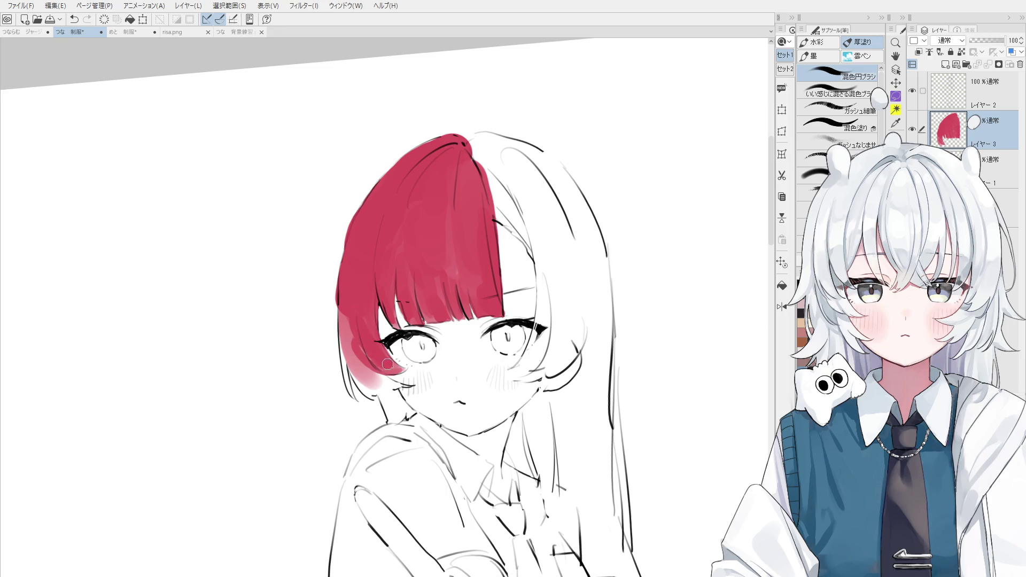
pyautogui.scroll(2, 366, 341)
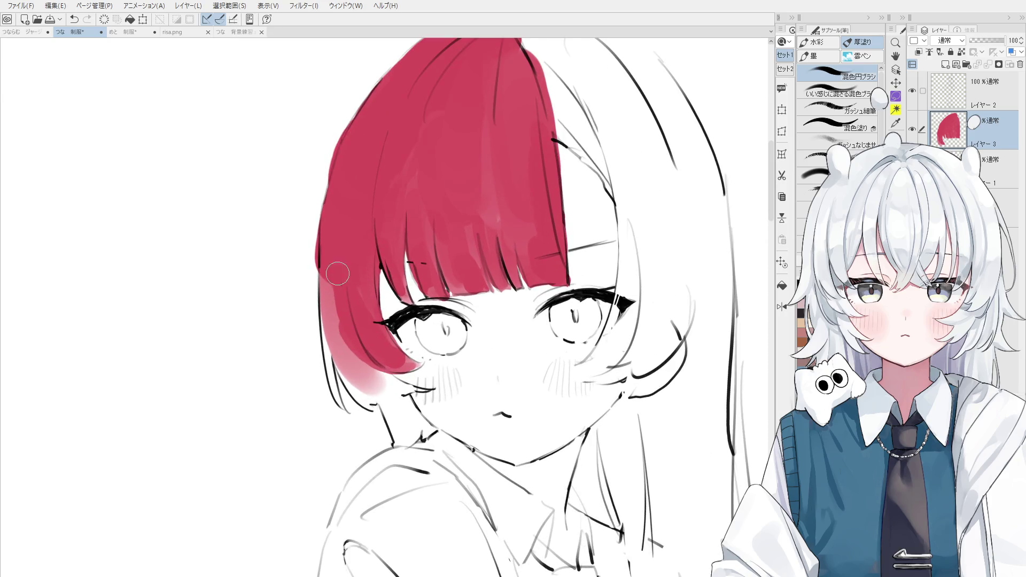
pyautogui.moveTo(379, 395); pyautogui.dragTo(328, 283)
pyautogui.press('e')
pyautogui.moveTo(342, 385)
pyautogui.mouseDown()
pyautogui.moveTo(325, 286)
pyautogui.moveTo(329, 323)
pyautogui.mouseUp()
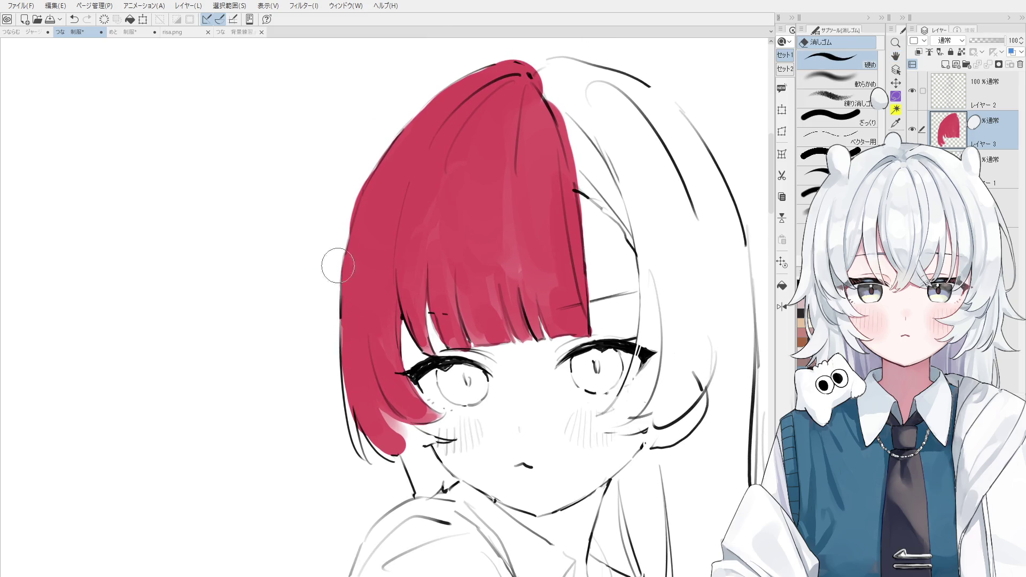
pyautogui.press('-')
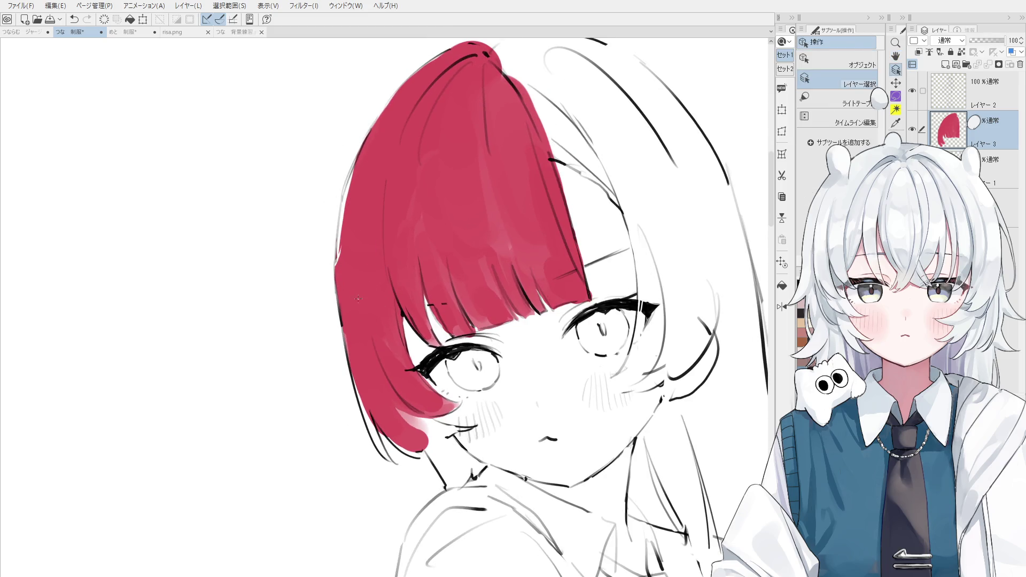
pyautogui.press('b')
pyautogui.moveTo(351, 224); pyautogui.dragTo(345, 160)
pyautogui.moveTo(335, 259); pyautogui.dragTo(351, 210)
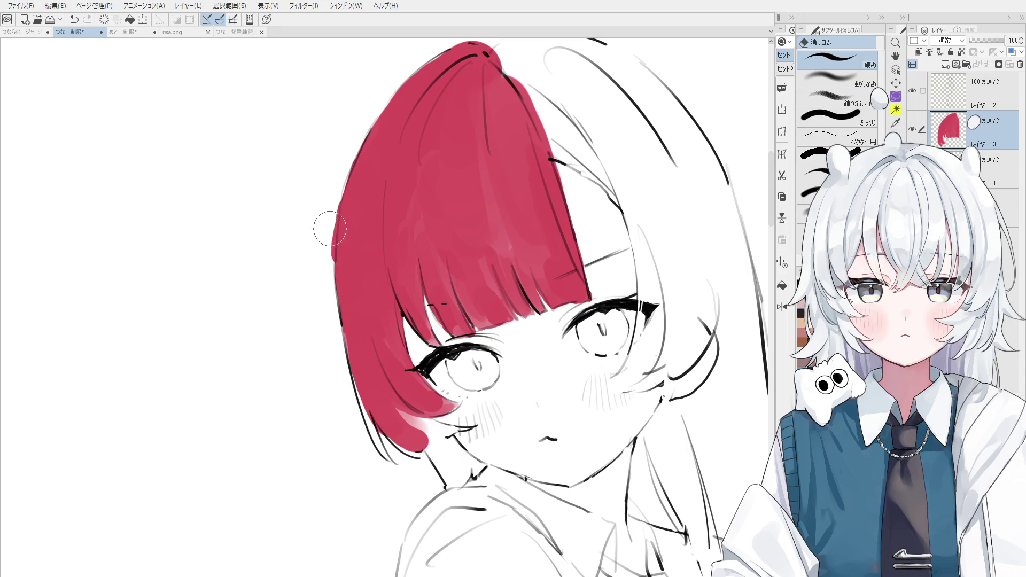
# Paint the lower-left hair edge and the neck-side strand red down to the jaw
pyautogui.press('-')
pyautogui.press('o')
pyautogui.press('b')
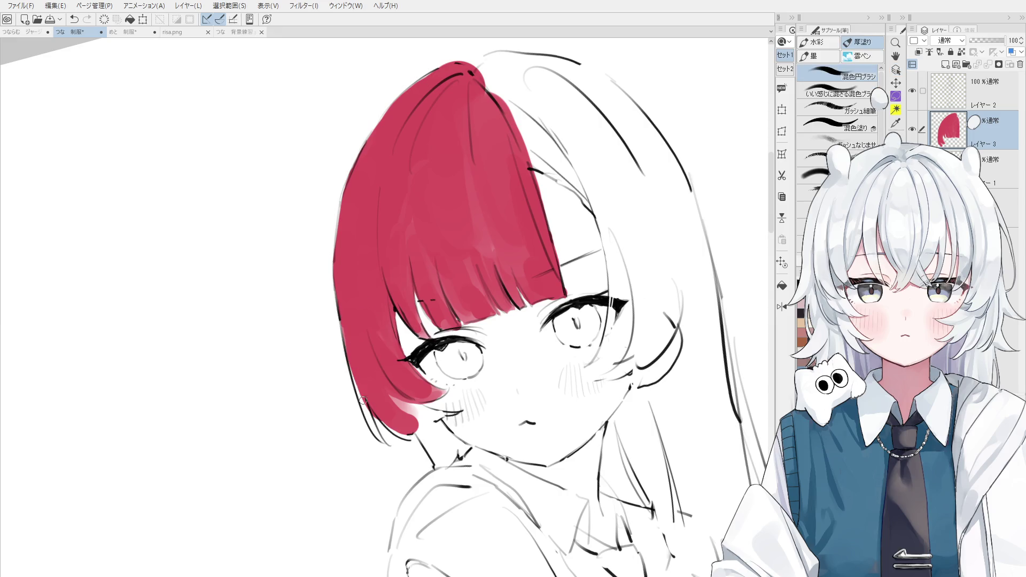
pyautogui.moveTo(351, 365); pyautogui.dragTo(381, 441)
pyautogui.moveTo(374, 389)
pyautogui.mouseDown()
pyautogui.moveTo(375, 409)
pyautogui.moveTo(406, 435)
pyautogui.mouseUp()
pyautogui.press('^')
pyautogui.press('h')
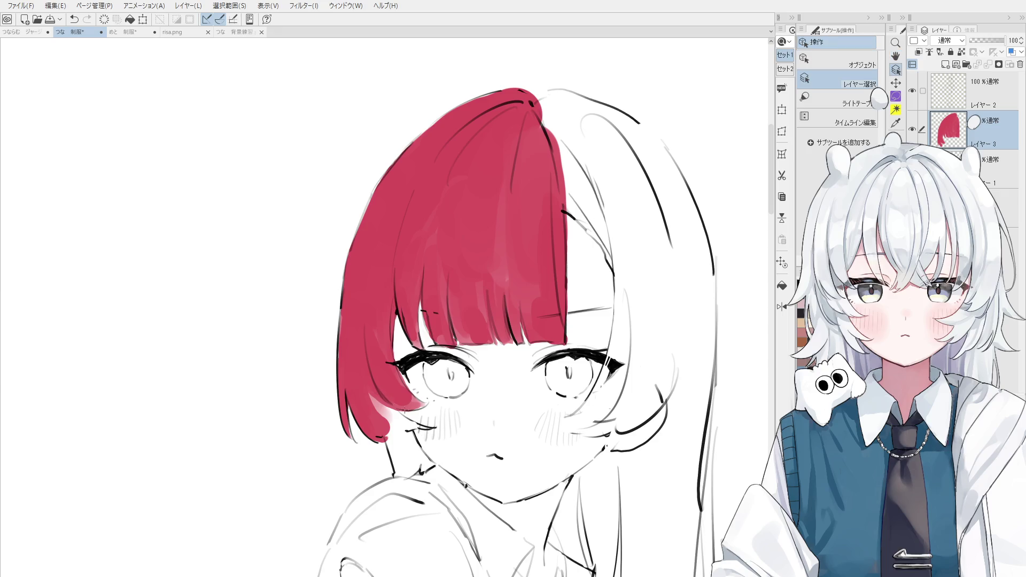
pyautogui.scroll(3, 374, 396)
pyautogui.press('b')
pyautogui.moveTo(392, 455)
pyautogui.mouseDown()
pyautogui.moveTo(412, 468)
pyautogui.moveTo(427, 532)
pyautogui.mouseUp()
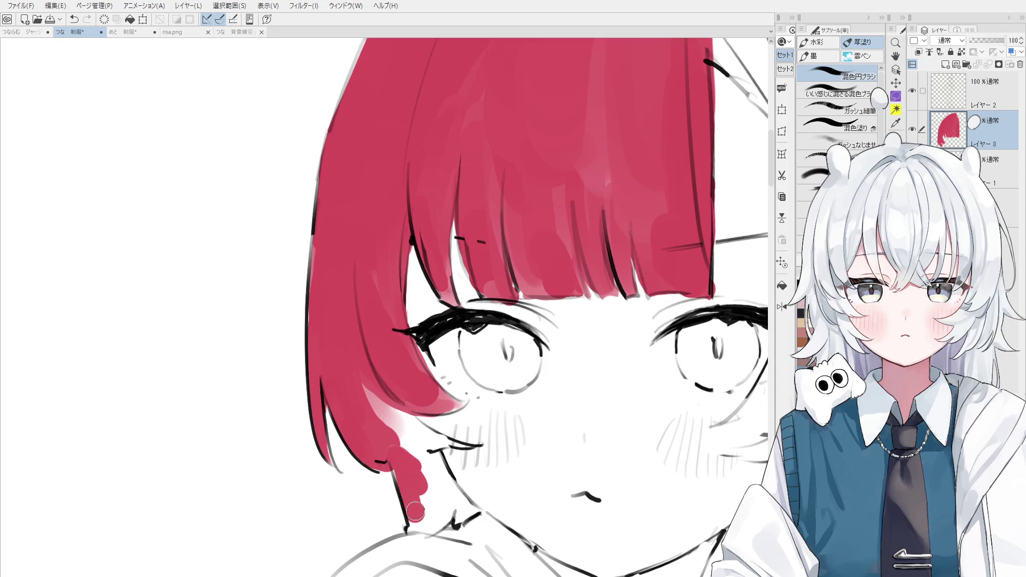
pyautogui.hotkey('ctrl', 'z')
pyautogui.moveTo(411, 491)
pyautogui.mouseDown()
pyautogui.moveTo(439, 506)
pyautogui.moveTo(428, 470)
pyautogui.moveTo(448, 513)
pyautogui.moveTo(466, 514)
pyautogui.moveTo(395, 422)
pyautogui.mouseUp()
pyautogui.hotkey('ctrl', 'z')
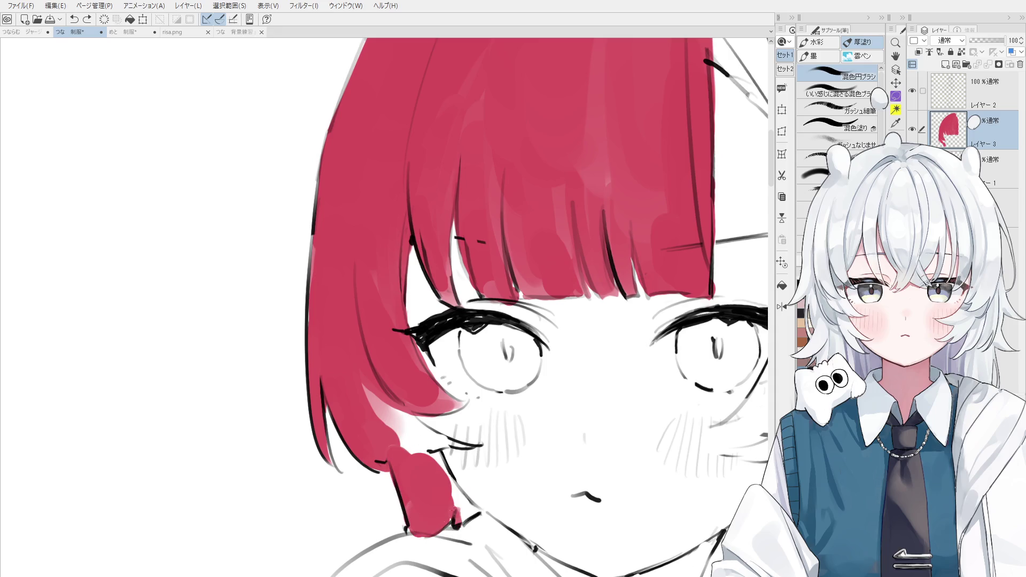
pyautogui.moveTo(454, 513); pyautogui.dragTo(390, 412)
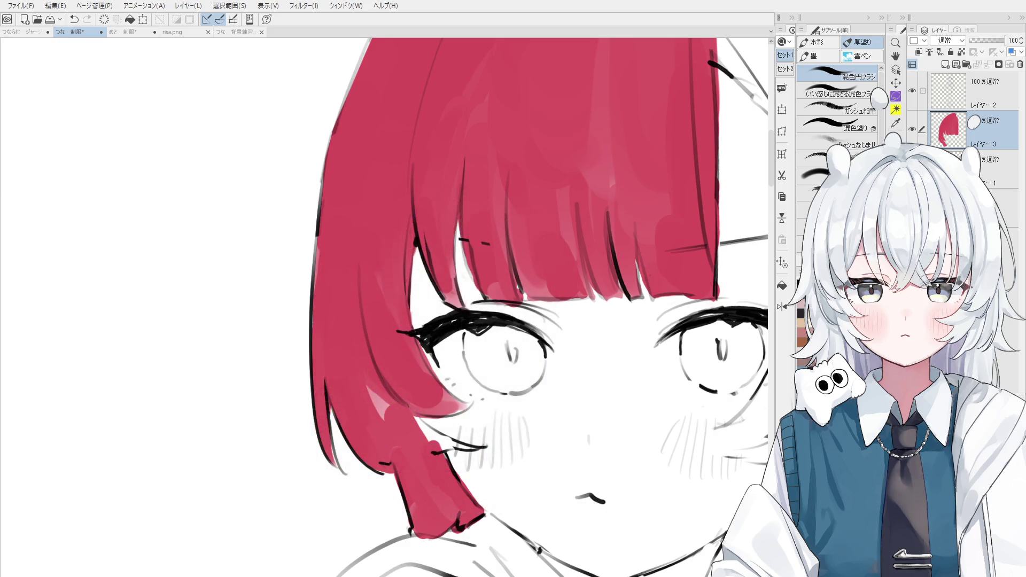
# Even out the light patch beside the eye and clean up red spilling near the lower eyelid
pyautogui.moveTo(366, 360)
pyautogui.mouseDown()
pyautogui.moveTo(406, 396)
pyautogui.moveTo(394, 430)
pyautogui.moveTo(461, 445)
pyautogui.mouseUp()
pyautogui.press('e')
pyautogui.moveTo(417, 409); pyautogui.dragTo(449, 451)
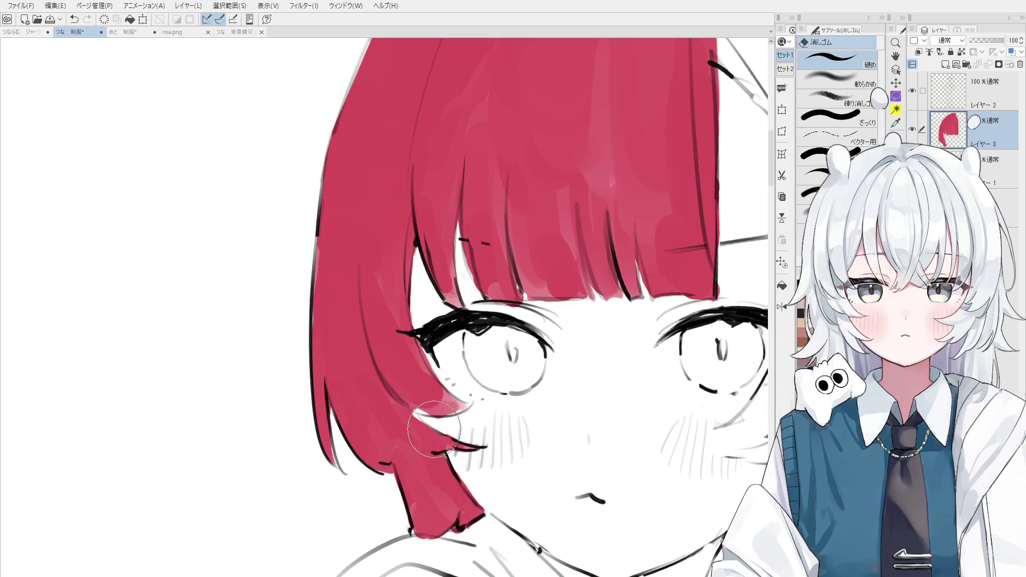
pyautogui.press('b')
pyautogui.moveTo(411, 398)
pyautogui.mouseDown()
pyautogui.moveTo(428, 413)
pyautogui.moveTo(408, 422)
pyautogui.mouseUp()
pyautogui.scroll(-3, 408, 412)
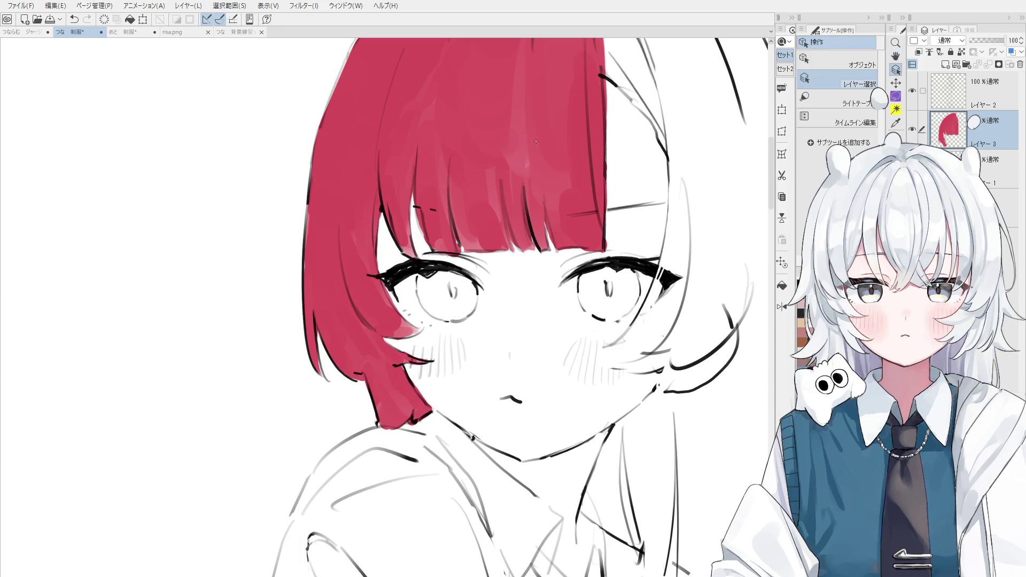
# Paint red over the hair strand at the crown with the finer brush
pyautogui.scroll(3, 588, 171)
pyautogui.press('e')
pyautogui.scroll(-1, 617, 160)
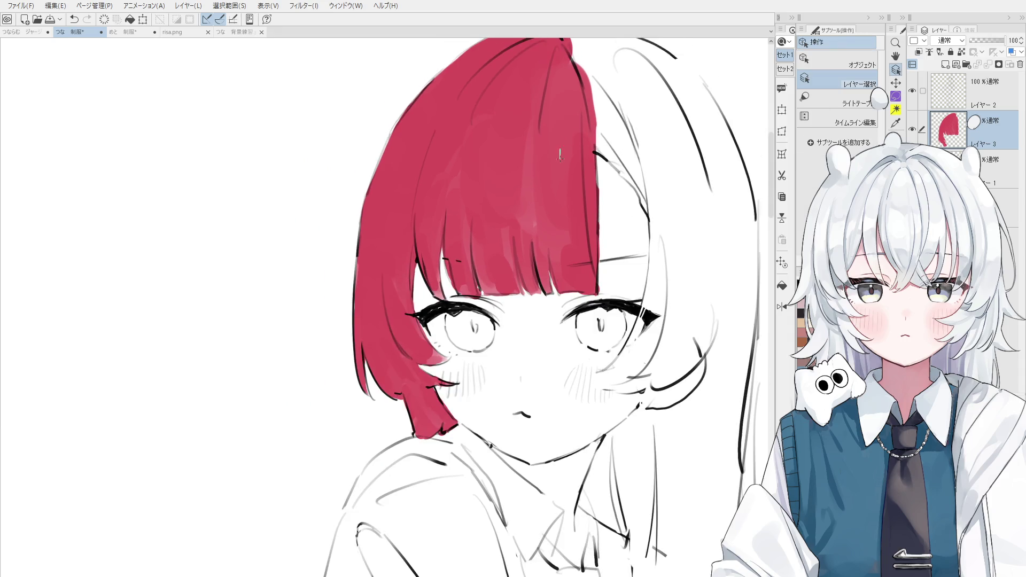
pyautogui.press('b')
pyautogui.press('.')
pyautogui.moveTo(593, 109)
pyautogui.mouseDown()
pyautogui.moveTo(602, 145)
pyautogui.moveTo(656, 210)
pyautogui.moveTo(624, 317)
pyautogui.moveTo(572, 171)
pyautogui.moveTo(651, 256)
pyautogui.moveTo(642, 280)
pyautogui.mouseUp()
pyautogui.press(',')
pyautogui.press(',')
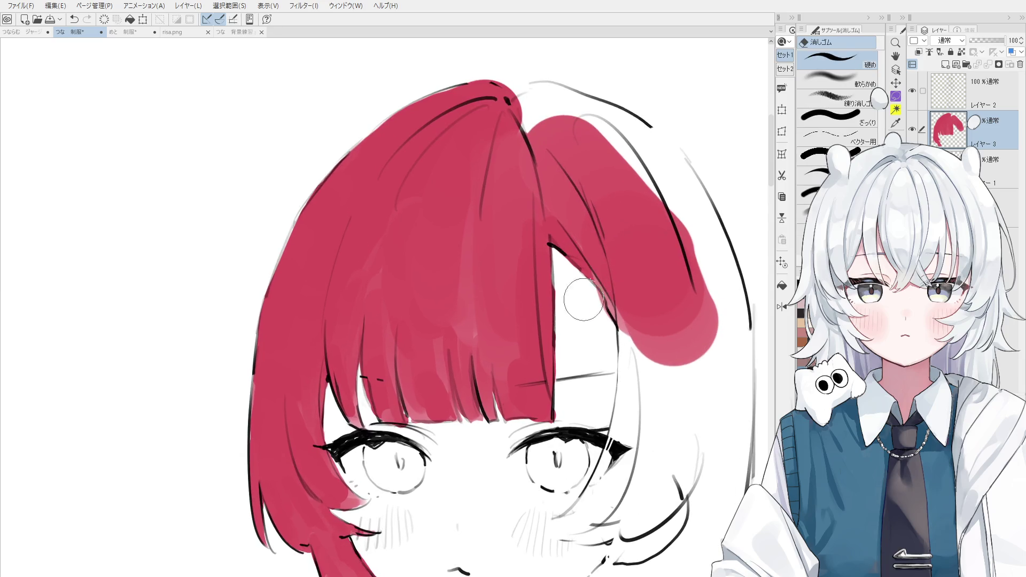
# Fill the top of the hair red and build up more red at the crown
pyautogui.scroll(-2, 609, 257)
pyautogui.press('o')
pyautogui.scroll(-1, 609, 258)
pyautogui.press('b')
pyautogui.moveTo(593, 240)
pyautogui.mouseDown()
pyautogui.moveTo(561, 187)
pyautogui.moveTo(620, 224)
pyautogui.mouseUp()
pyautogui.scroll(-1, 622, 242)
pyautogui.moveTo(593, 192)
pyautogui.mouseDown()
pyautogui.moveTo(641, 235)
pyautogui.moveTo(657, 272)
pyautogui.mouseUp()
# Extend the red down the right side of the hair
pyautogui.press('.')
pyautogui.press(',')
pyautogui.moveTo(630, 224)
pyautogui.mouseDown()
pyautogui.moveTo(665, 310)
pyautogui.moveTo(649, 329)
pyautogui.mouseUp()
pyautogui.scroll(-2, 649, 328)
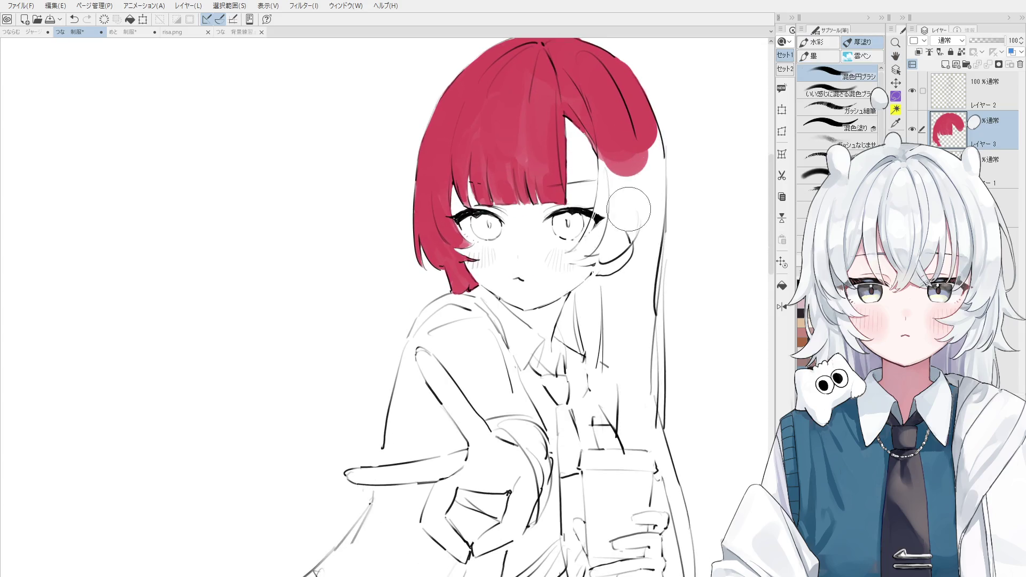
# Flip the canvas horizontally and add red along the hair strands now on the left
pyautogui.hotkey('ctrl', 'shift', 'h')
pyautogui.press('h')
pyautogui.scroll(2, 466, 296)
pyautogui.press('b')
pyautogui.scroll(1, 347, 267)
pyautogui.moveTo(347, 249); pyautogui.dragTo(342, 315)
pyautogui.moveTo(321, 224)
pyautogui.mouseDown()
pyautogui.moveTo(336, 315)
pyautogui.moveTo(331, 270)
pyautogui.mouseUp()
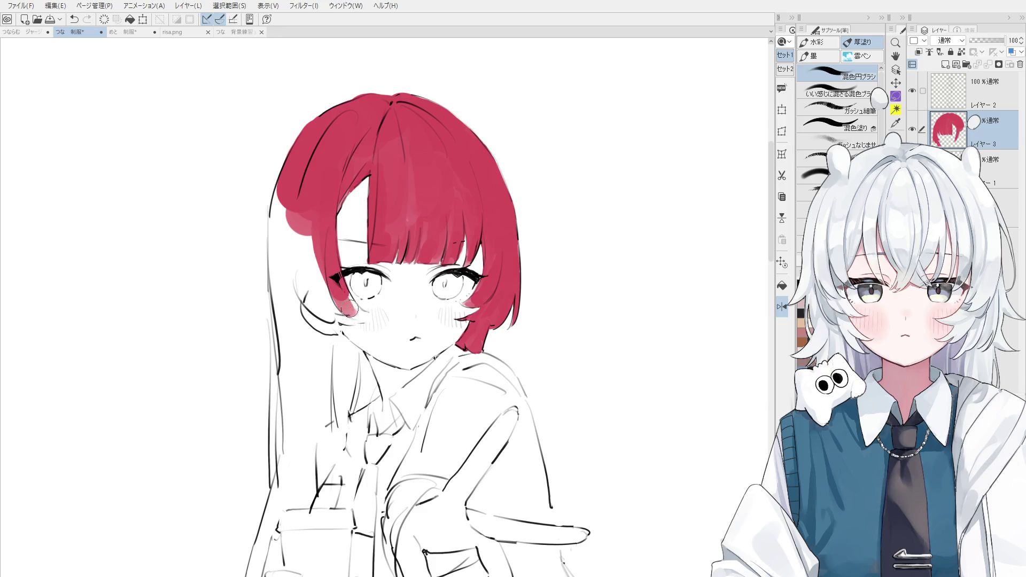
pyautogui.scroll(2, 348, 307)
pyautogui.press('e')
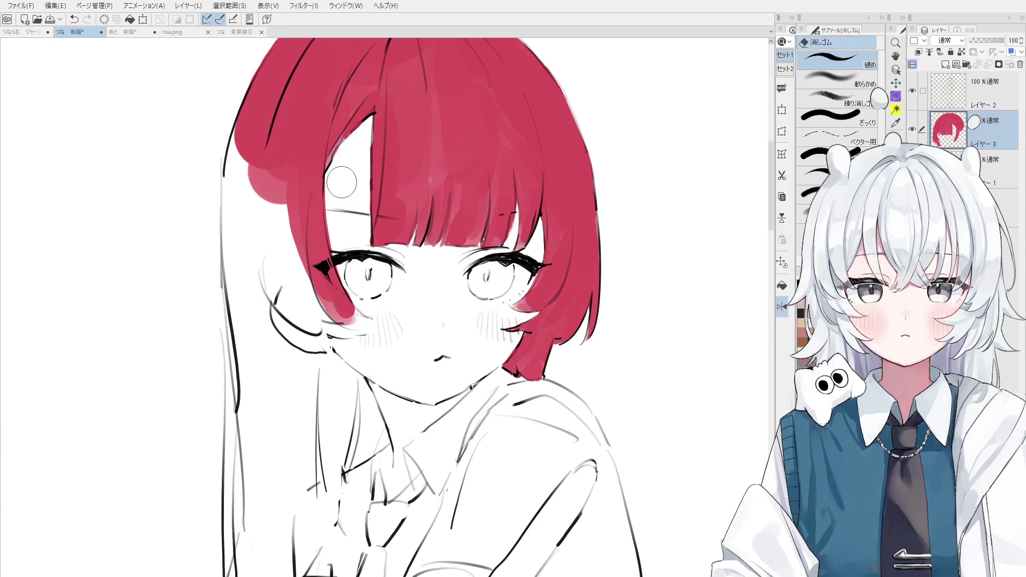